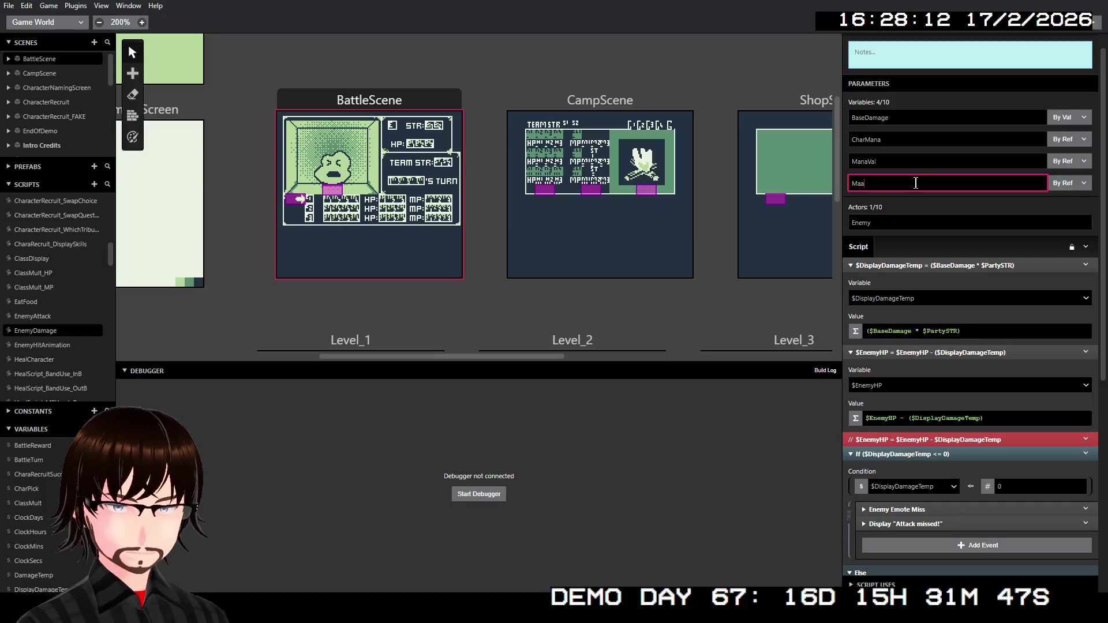
- Rename EnemyDamage's fourth parameter to ManaUse and review its events
{"action": "type", "text": "na"}
{"action": "type", "text": "se"}
{"action": "key", "text": "Return"}
{"action": "scroll", "coordinate": [922, 339], "scroll_direction": "down", "scroll_amount": 3}
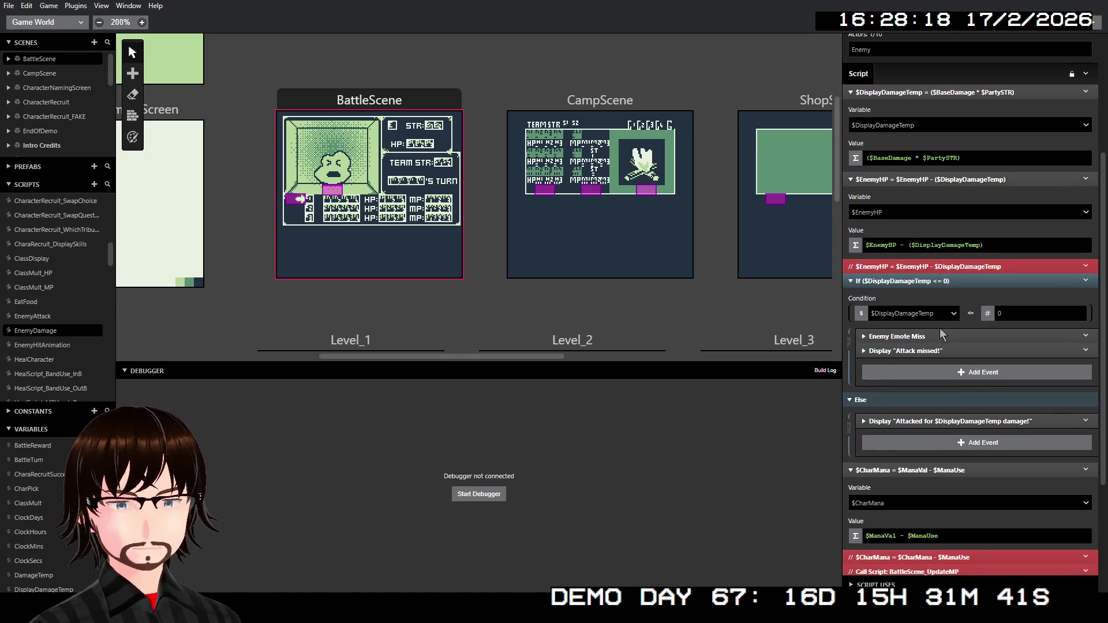
{"action": "scroll", "coordinate": [950, 334], "scroll_direction": "down", "scroll_amount": 3}
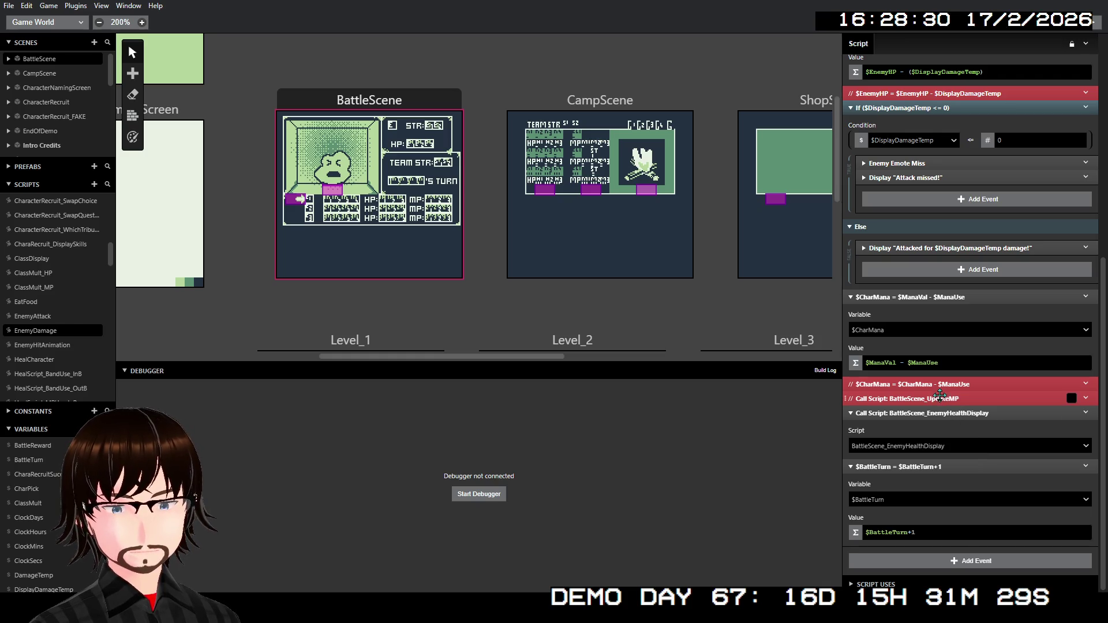
{"action": "scroll", "coordinate": [1004, 354], "scroll_direction": "up", "scroll_amount": 4}
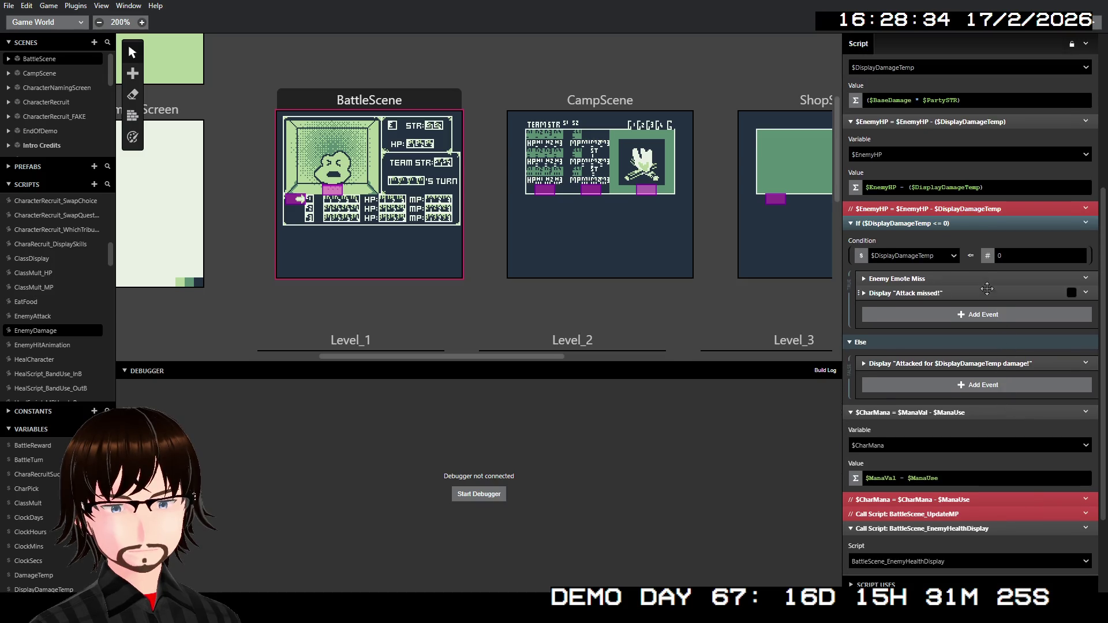
- Open the MageSkills_Dark script, which checks $CharMana >= 5 before calling EnemyDamage
{"action": "scroll", "coordinate": [992, 431], "scroll_direction": "down", "scroll_amount": 2}
{"action": "scroll", "coordinate": [990, 471], "scroll_direction": "down", "scroll_amount": 2}
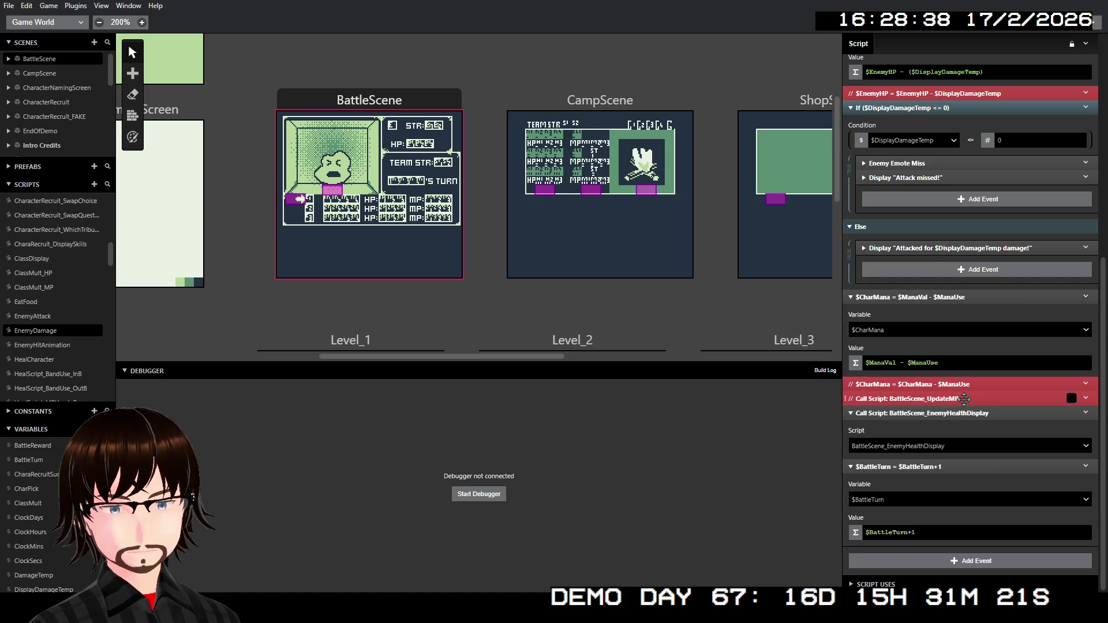
{"action": "scroll", "coordinate": [1001, 441], "scroll_direction": "up", "scroll_amount": 1}
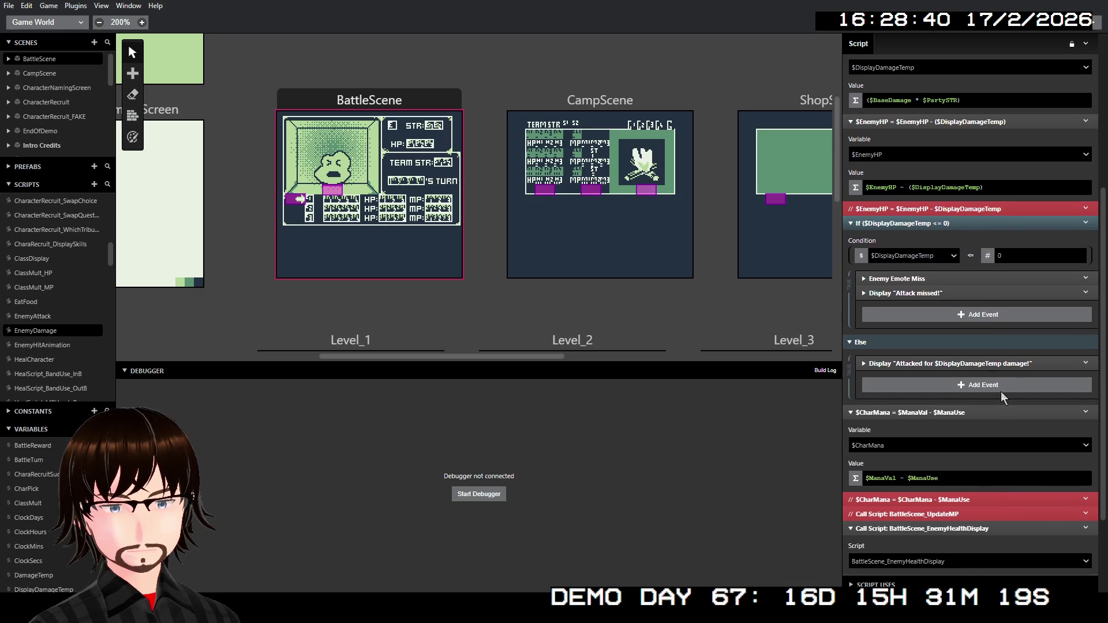
{"action": "scroll", "coordinate": [1001, 445], "scroll_direction": "down", "scroll_amount": 1}
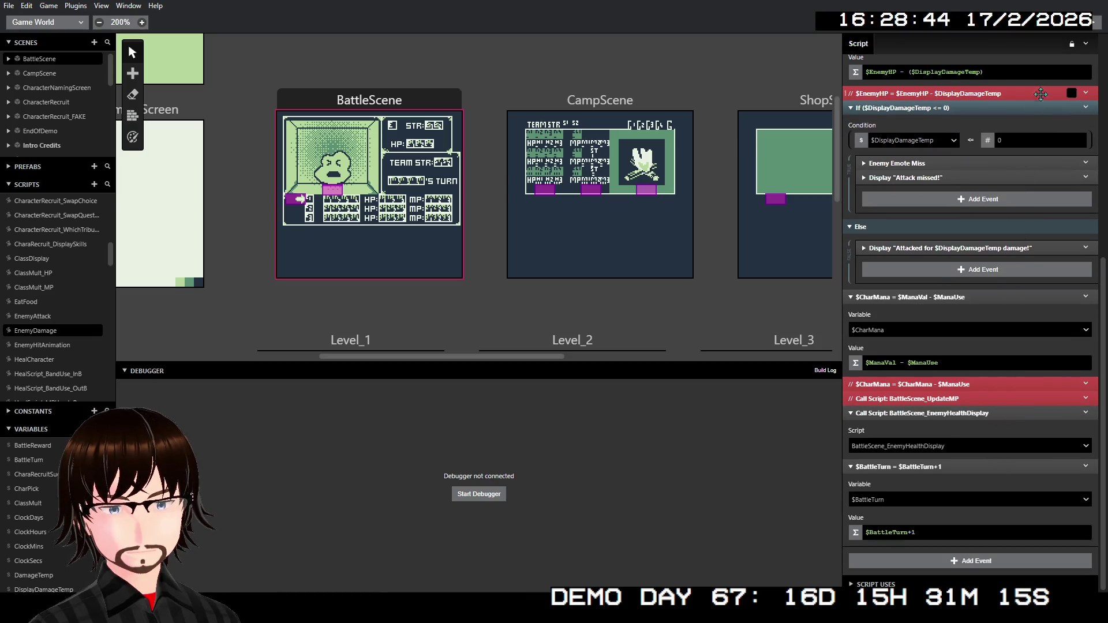
{"action": "scroll", "coordinate": [58, 324], "scroll_direction": "down", "scroll_amount": 4}
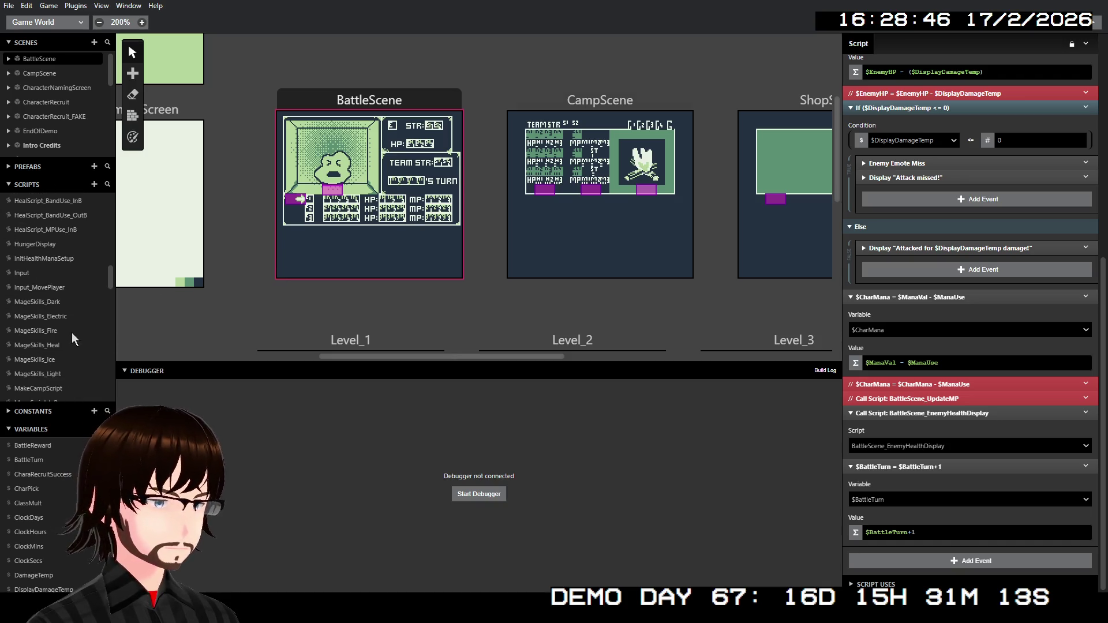
{"action": "left_click", "coordinate": [50, 305]}
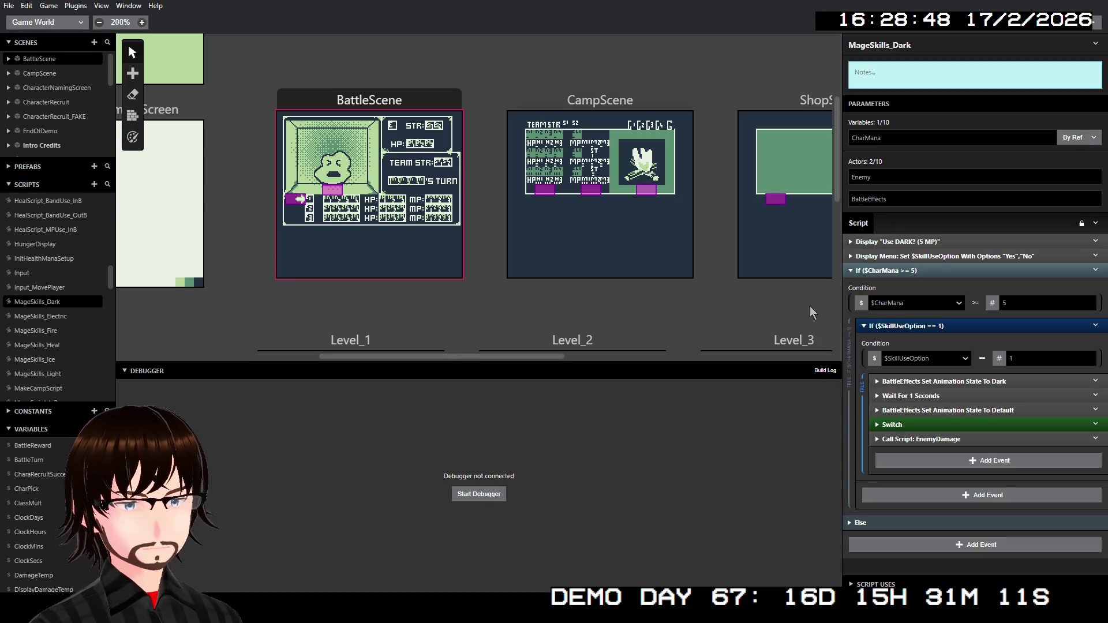
- Inspect MageSkills_Dark's EnemyDamage call, then view MageSkills_Fire passing $CharMana and 5
{"action": "left_click", "coordinate": [950, 439]}
{"action": "scroll", "coordinate": [953, 419], "scroll_direction": "down", "scroll_amount": 3}
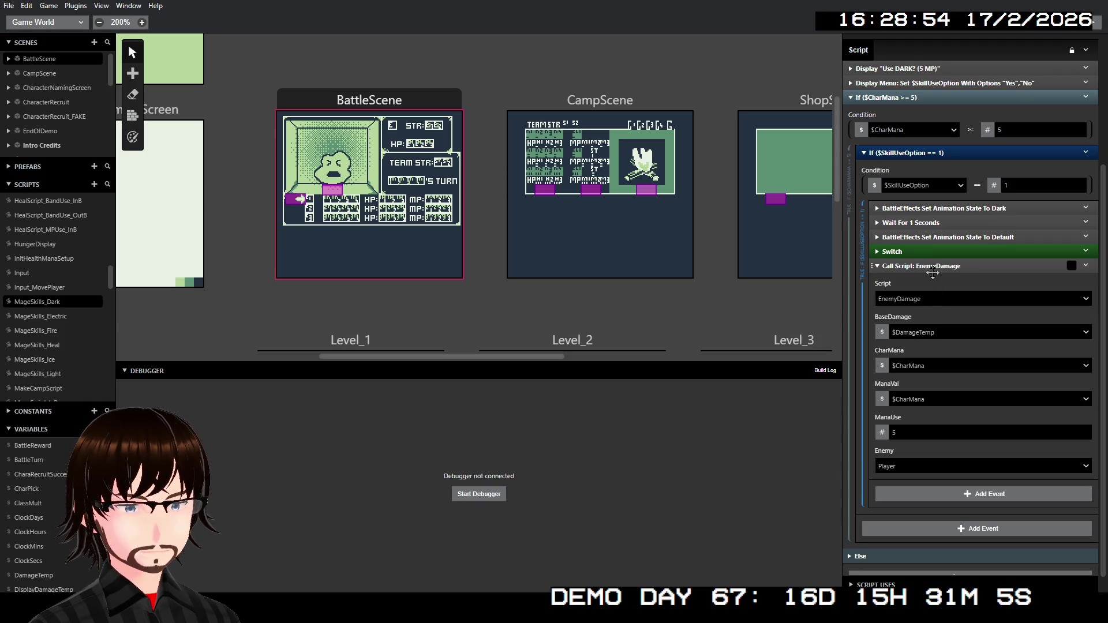
{"action": "left_click", "coordinate": [934, 267]}
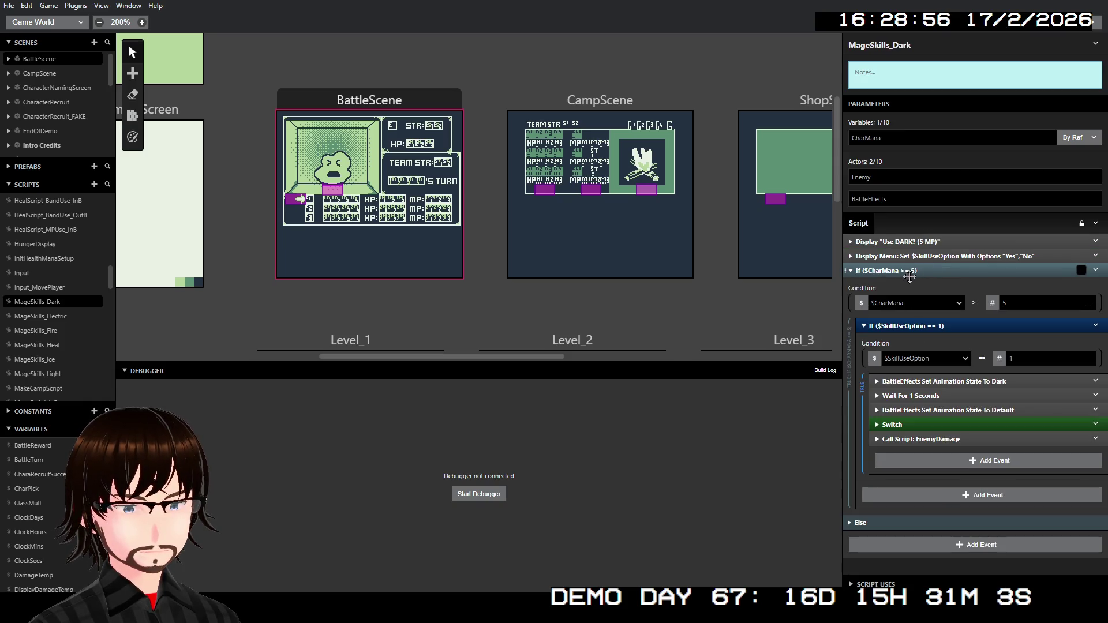
{"action": "left_click", "coordinate": [40, 331]}
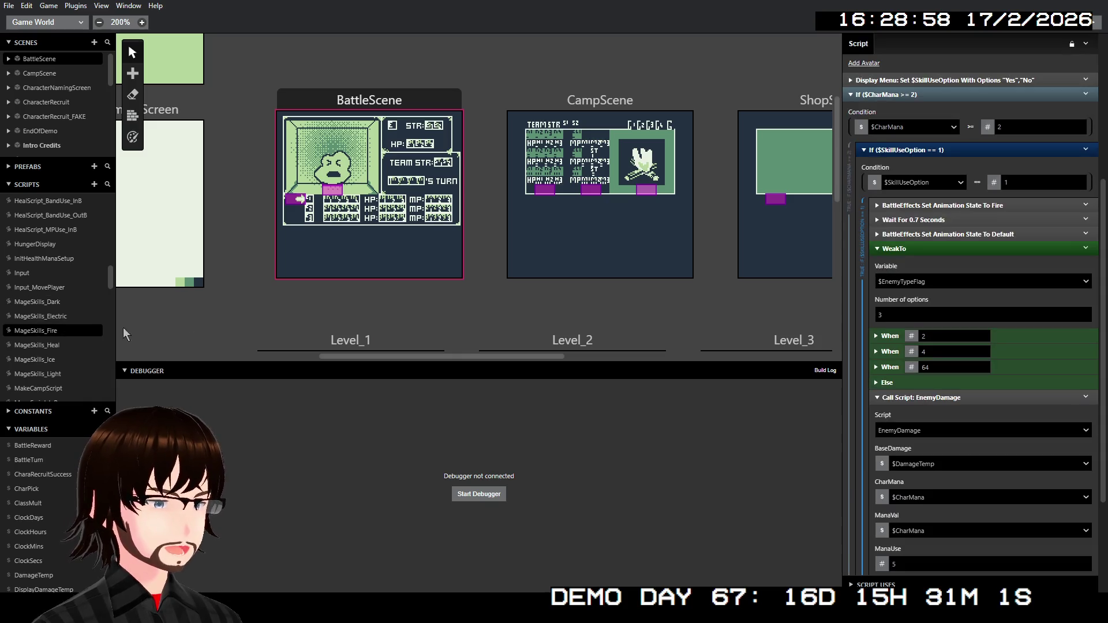
{"action": "scroll", "coordinate": [945, 491], "scroll_direction": "down", "scroll_amount": 2}
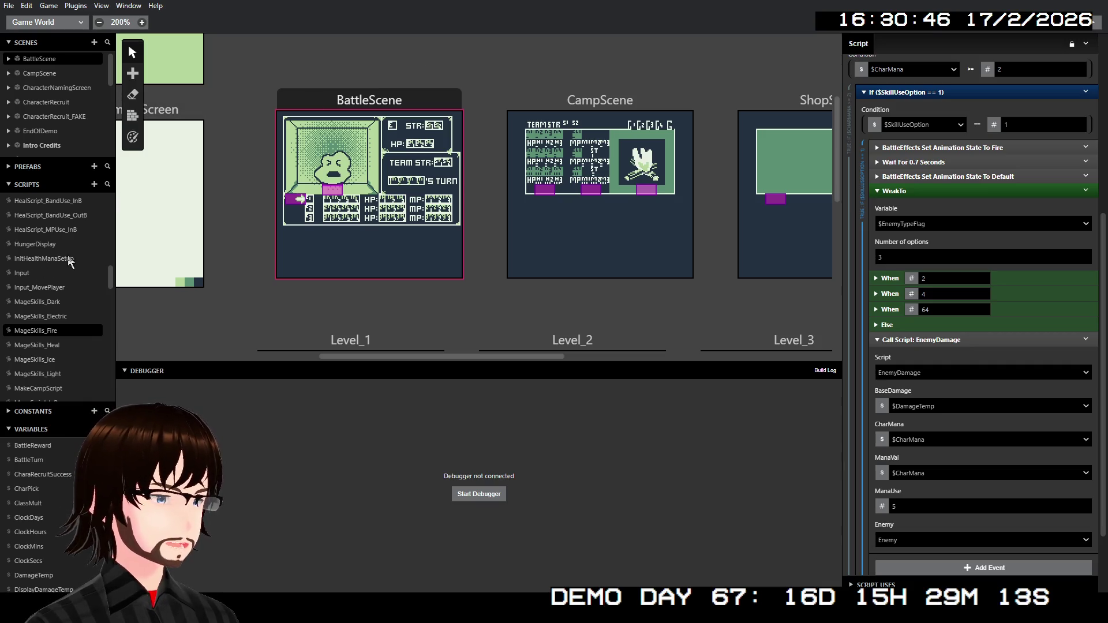
- Review EnemyDamage's $CharMana = $ManaVal - $ManaUse event and launch a debugger build
{"action": "scroll", "coordinate": [67, 289], "scroll_direction": "up", "scroll_amount": 5}
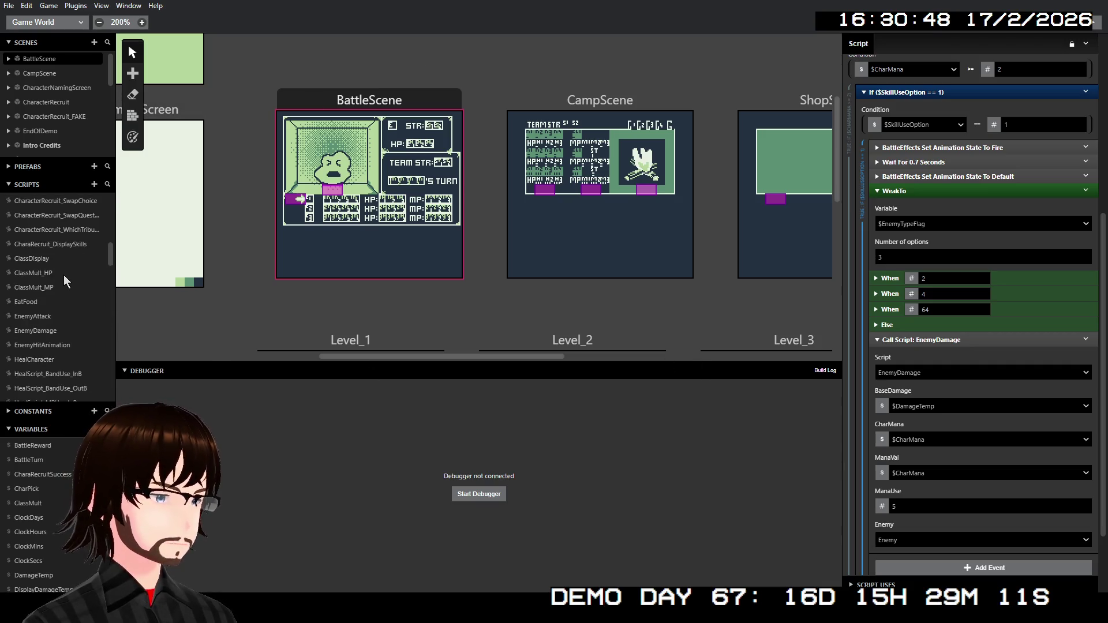
{"action": "left_click", "coordinate": [35, 332]}
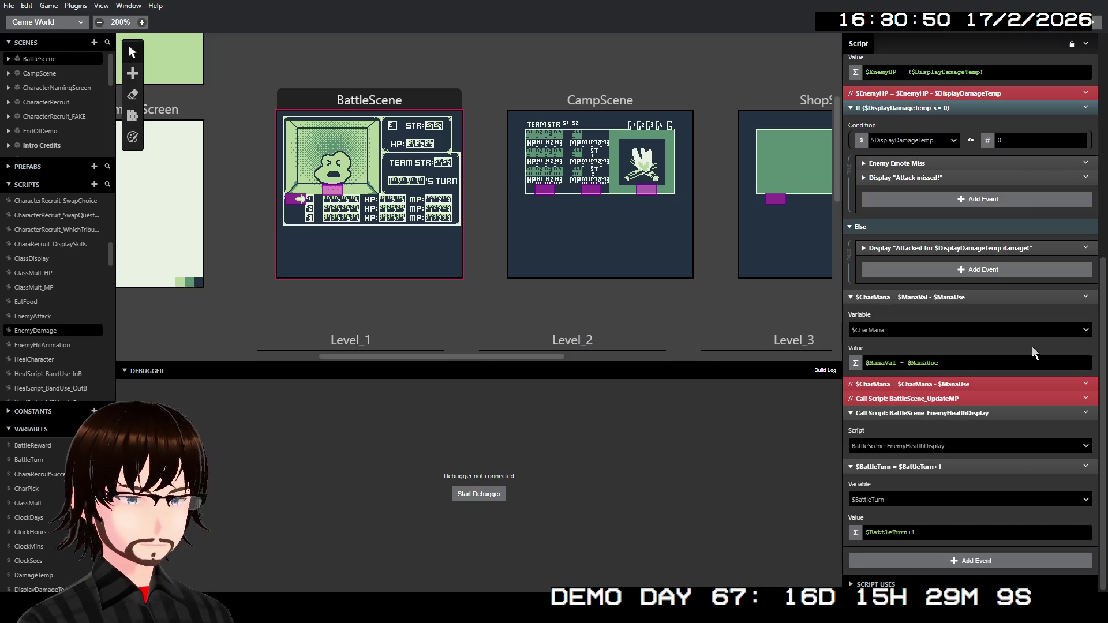
{"action": "scroll", "coordinate": [936, 311], "scroll_direction": "up", "scroll_amount": 2}
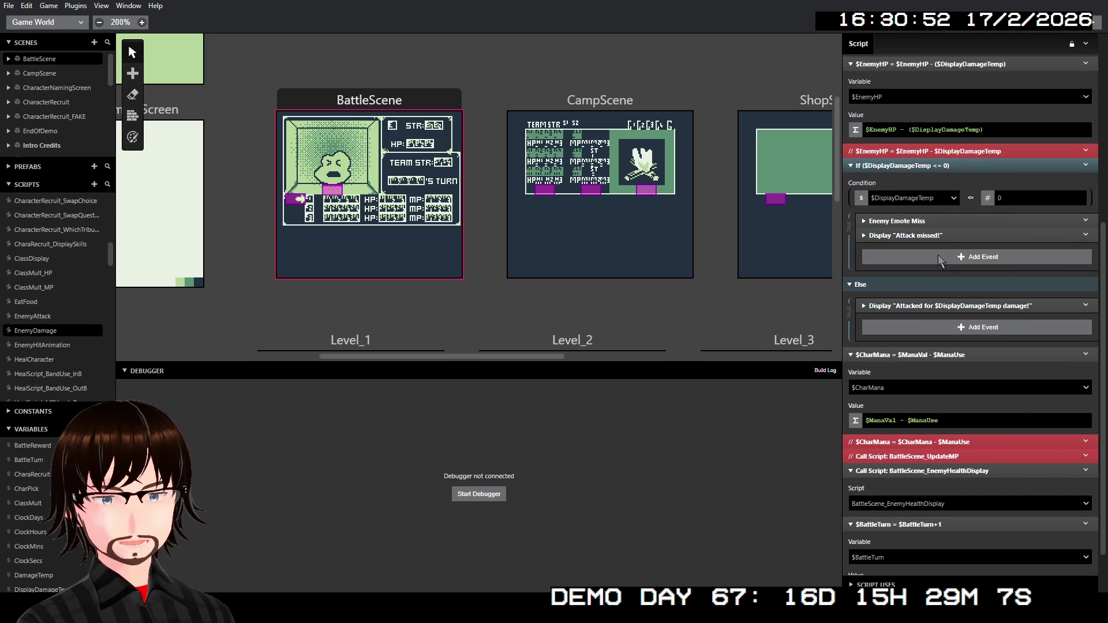
{"action": "scroll", "coordinate": [973, 147], "scroll_direction": "up", "scroll_amount": 2}
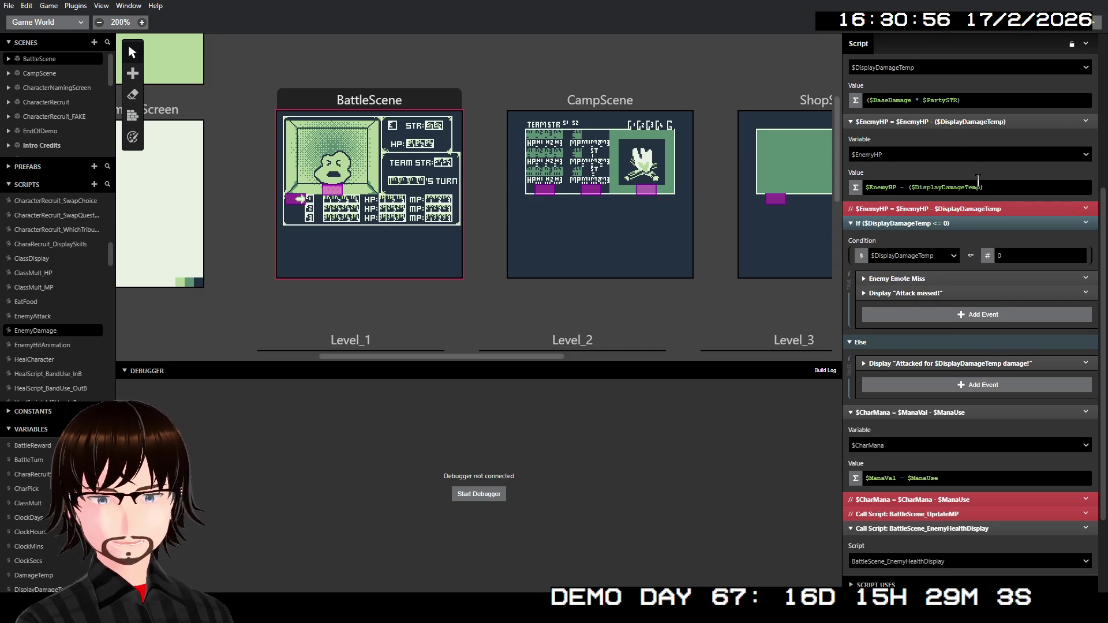
{"action": "scroll", "coordinate": [927, 394], "scroll_direction": "down", "scroll_amount": 1}
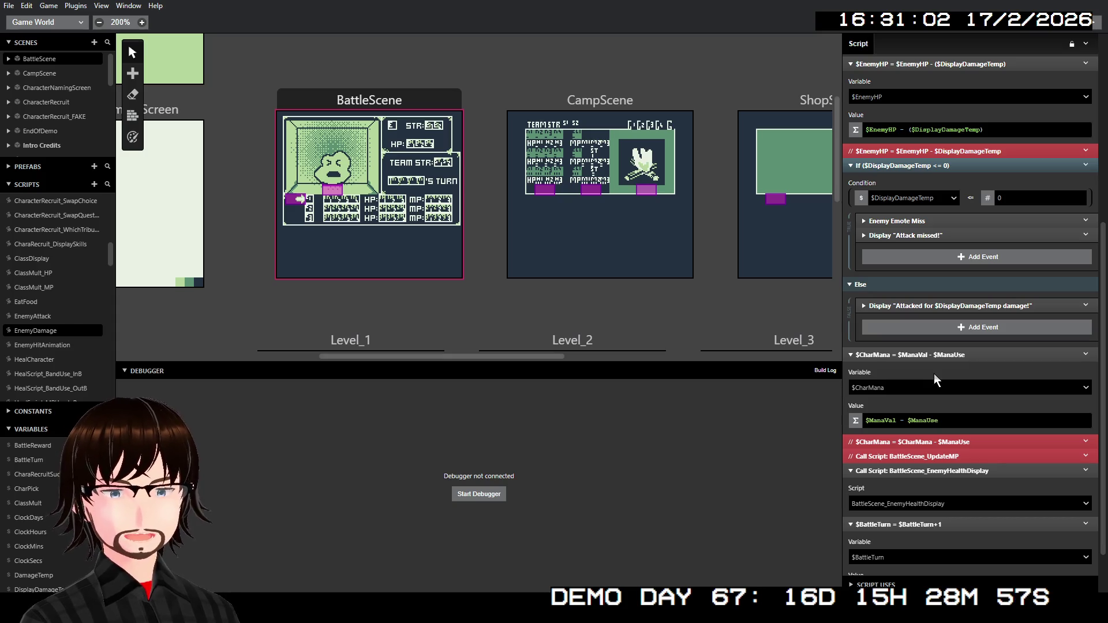
{"action": "left_click", "coordinate": [1094, 23]}
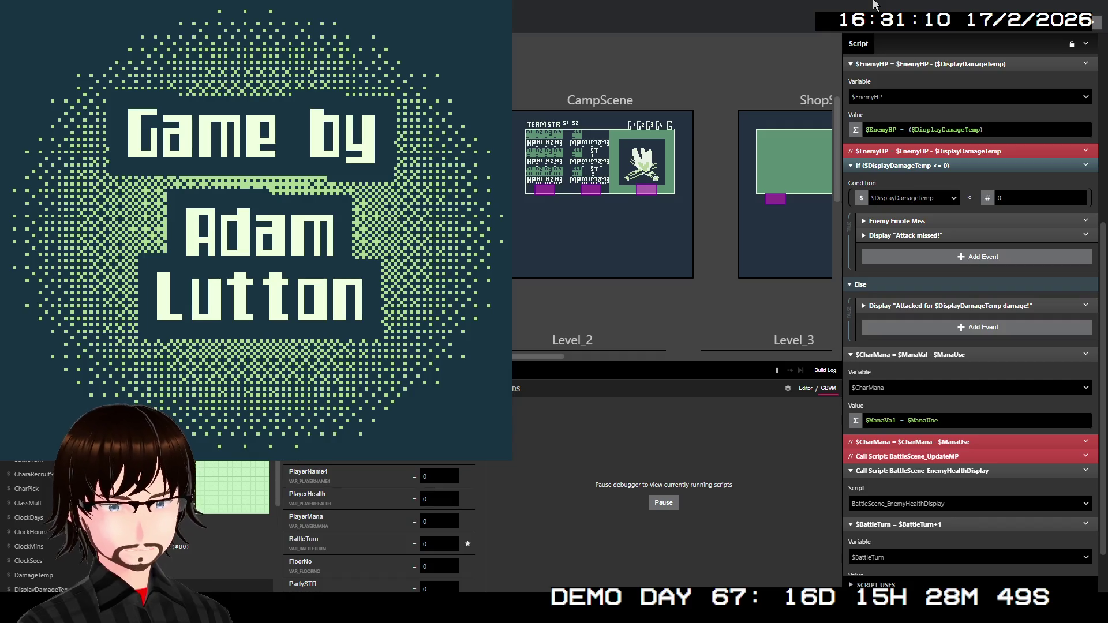
- Start a new game, climb the ladder to floor 2, and walk into an enemy encounter
{"action": "key", "text": "z"}
{"action": "key", "text": "Up"}
{"action": "key", "text": "Up"}
{"action": "key", "text": "Up"}
{"action": "key", "text": "Up"}
{"action": "key", "text": "Up"}
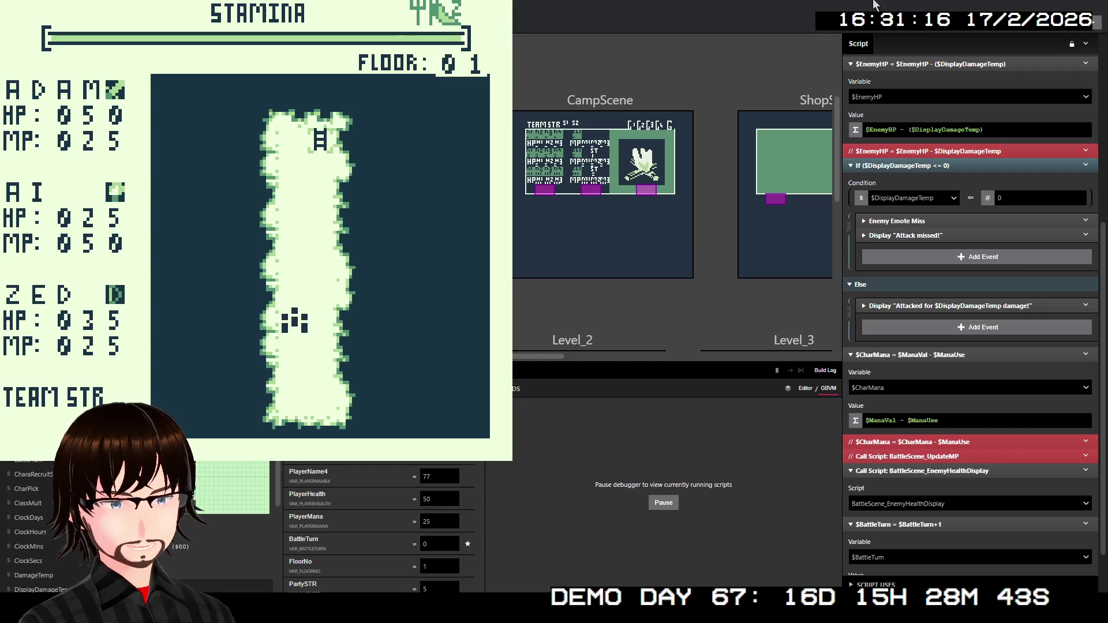
{"action": "key", "text": "Up"}
{"action": "key", "text": "Up"}
{"action": "key", "text": "Up"}
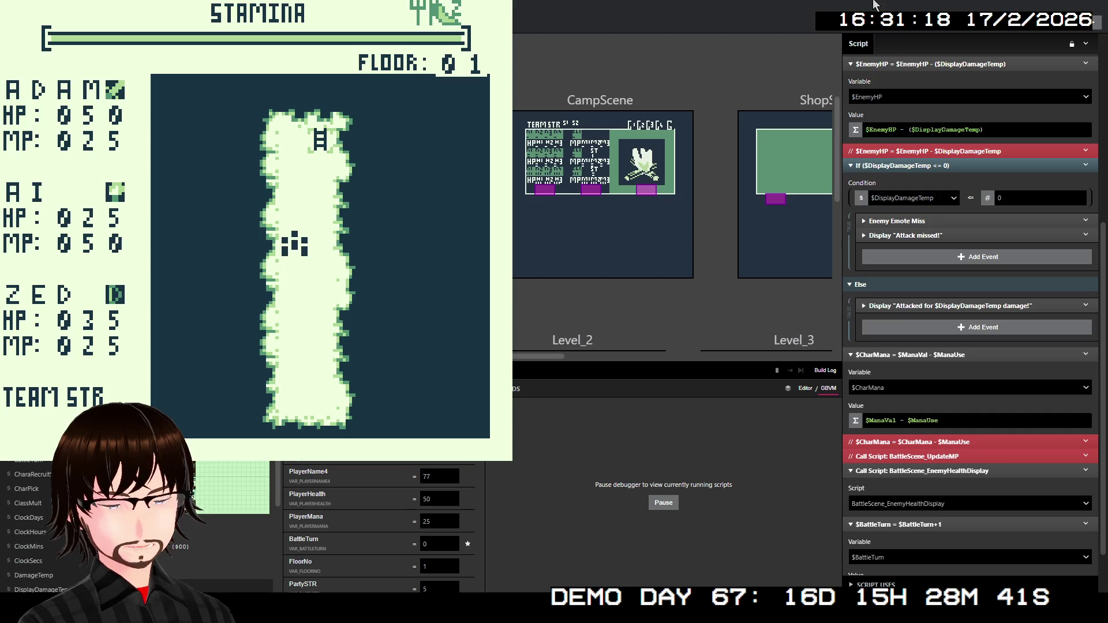
{"action": "key", "text": "Up"}
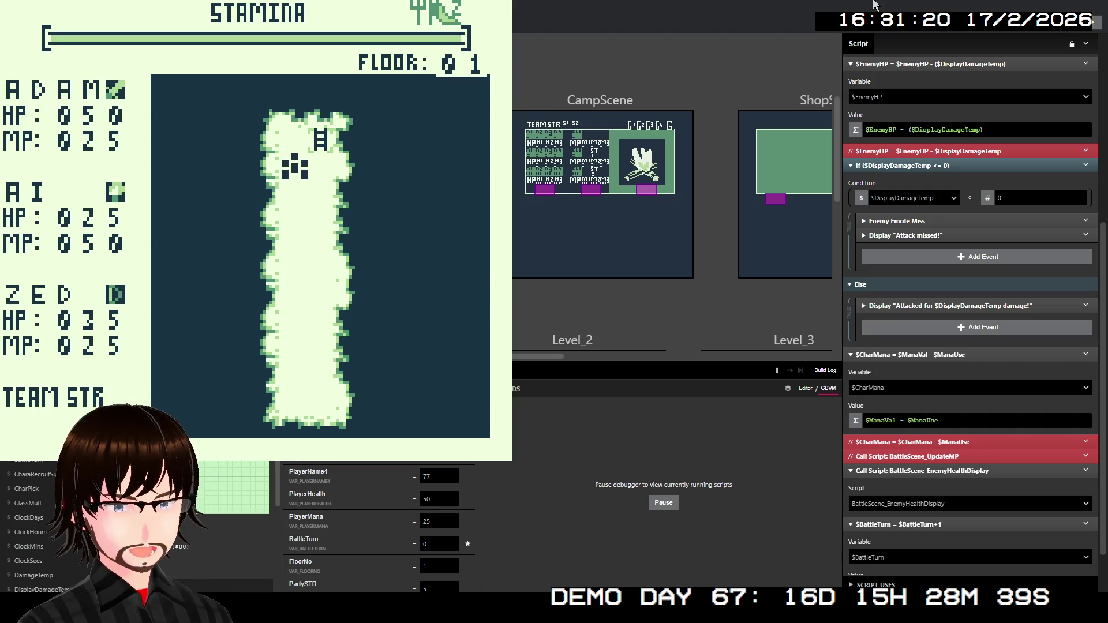
{"action": "key", "text": "Right"}
{"action": "key", "text": "Up"}
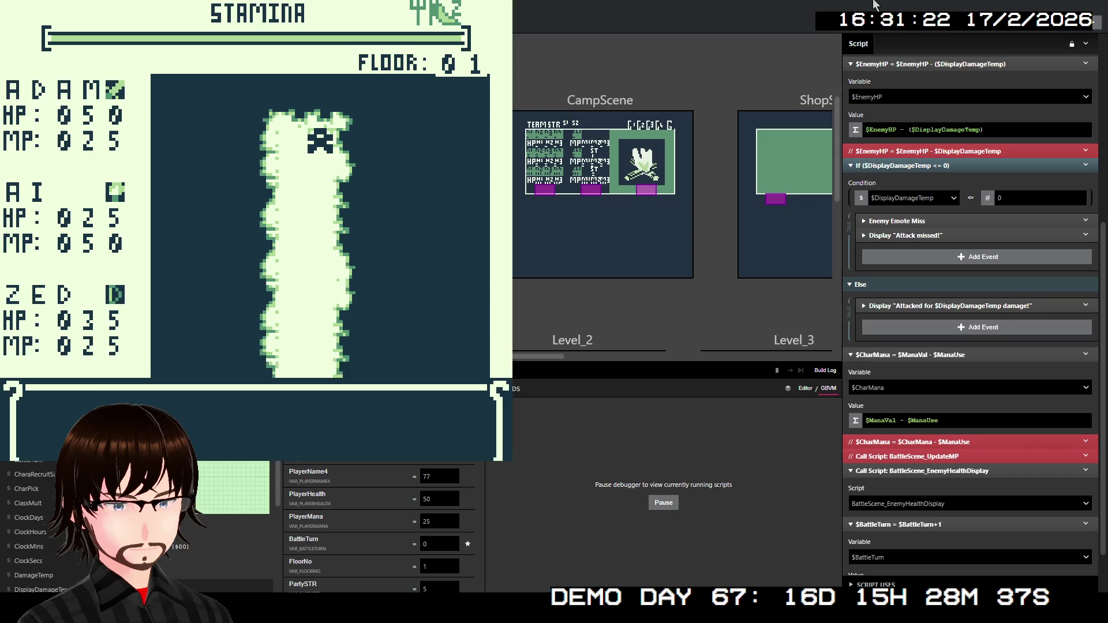
{"action": "key", "text": "z"}
{"action": "key", "text": "z"}
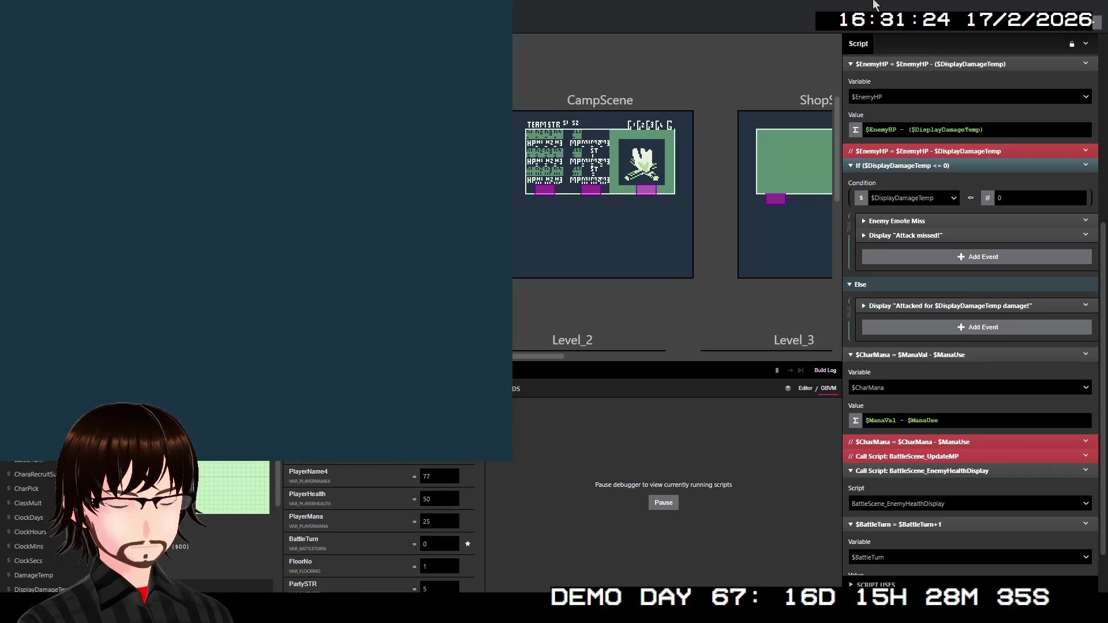
{"action": "key", "text": "Left"}
{"action": "key", "text": "Left"}
{"action": "key", "text": "Left"}
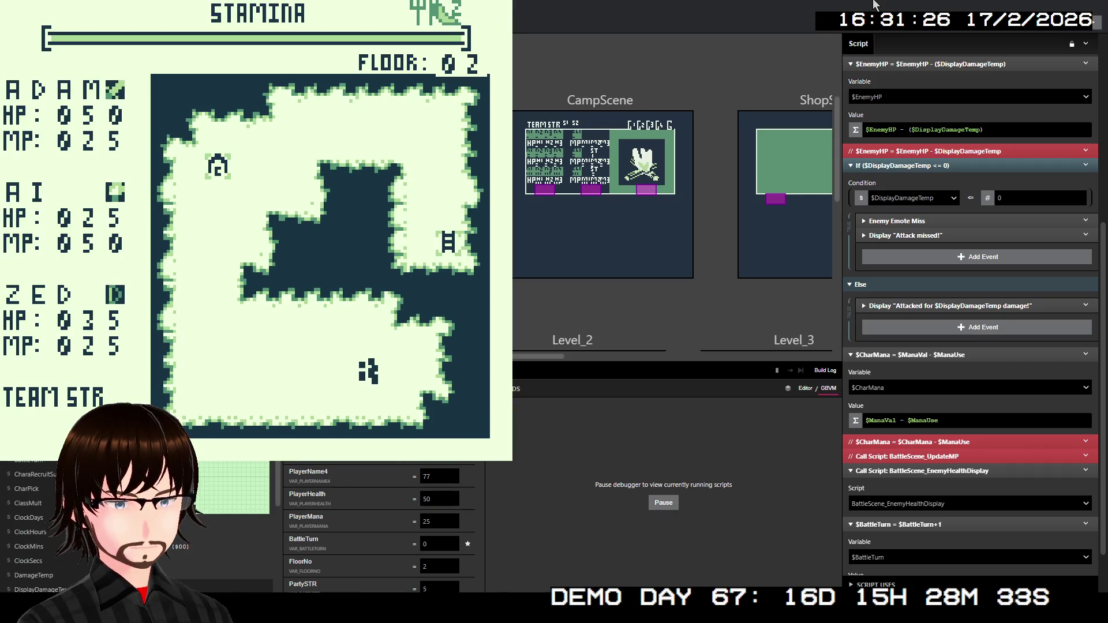
{"action": "key", "text": "Left"}
{"action": "key", "text": "Left"}
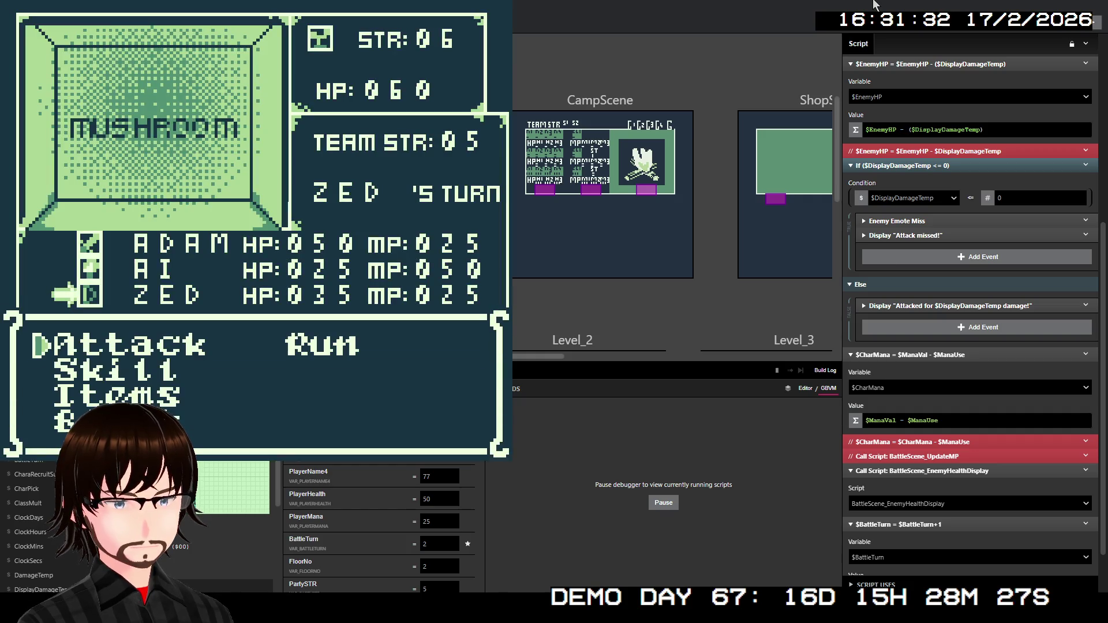
- Attack the mushroom with the TRUE SHOT skill
{"action": "key", "text": "Down"}
{"action": "key", "text": "z"}
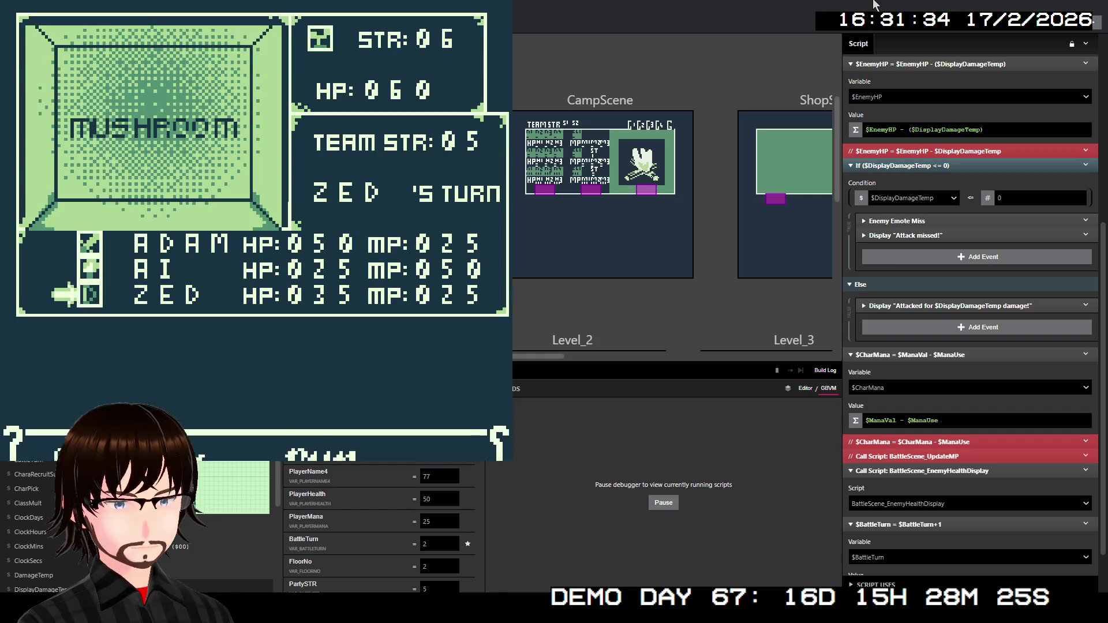
{"action": "key", "text": "z"}
{"action": "key", "text": "z"}
{"action": "key", "text": "z"}
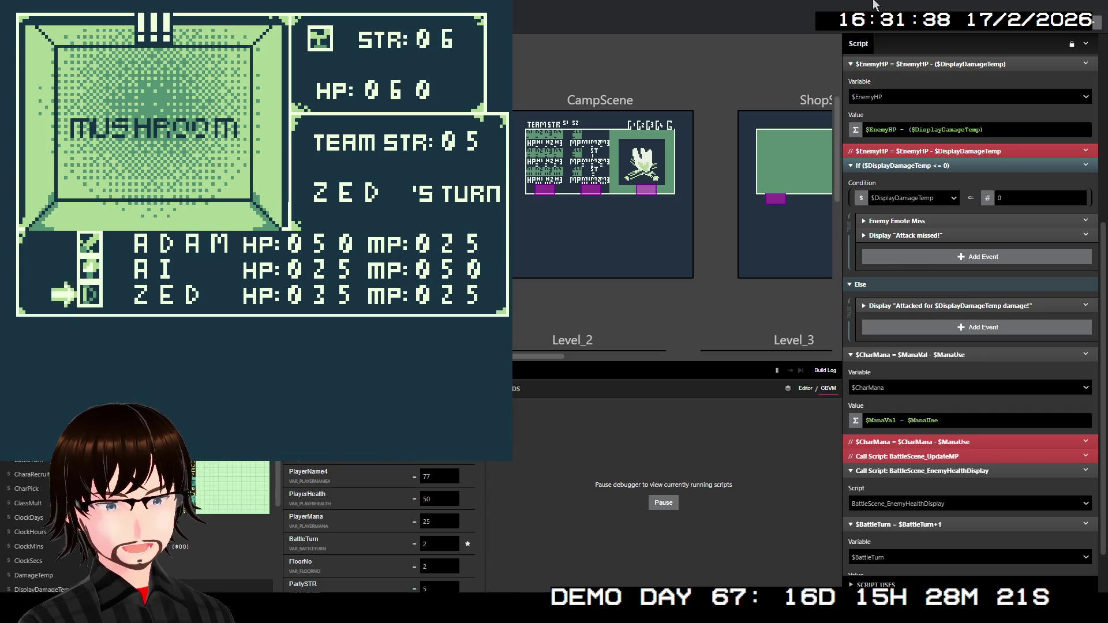
{"action": "key", "text": "z"}
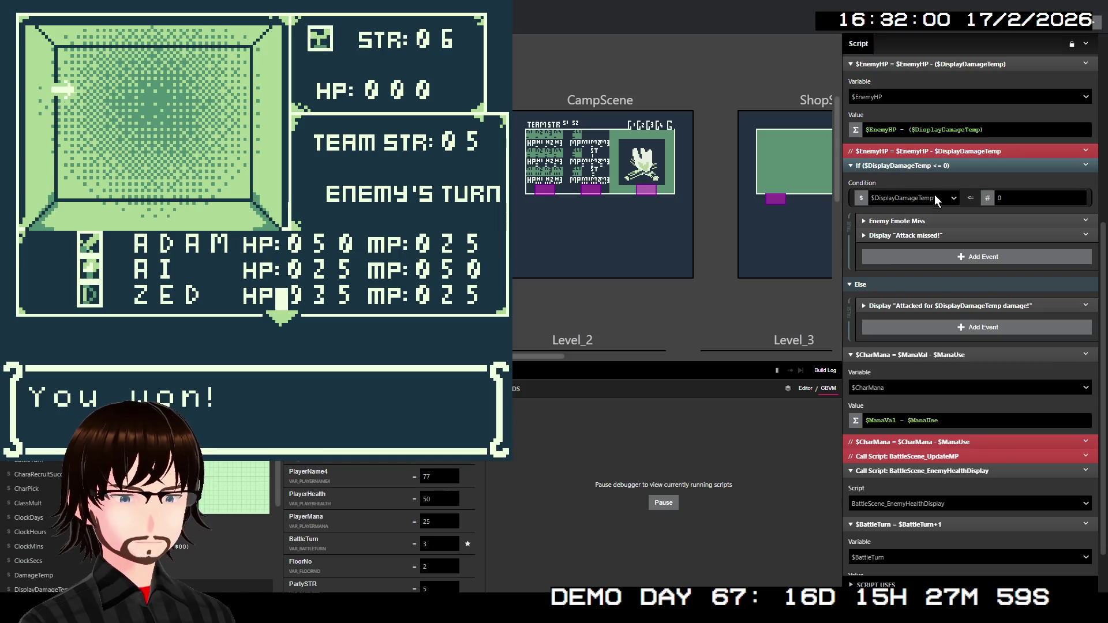
- Show the BattleScene script and inspect the events in the battle loop's enemy-defeated branch
{"action": "scroll", "coordinate": [934, 196], "scroll_direction": "up", "scroll_amount": 3}
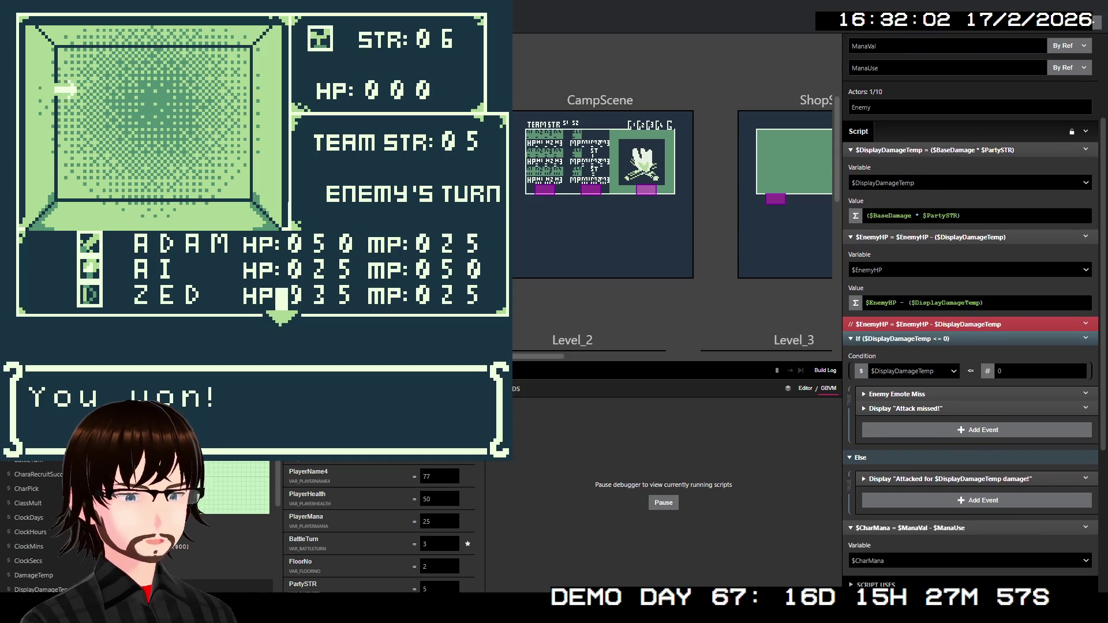
{"action": "left_click", "coordinate": [404, 231]}
{"action": "scroll", "coordinate": [1002, 323], "scroll_direction": "down", "scroll_amount": 6}
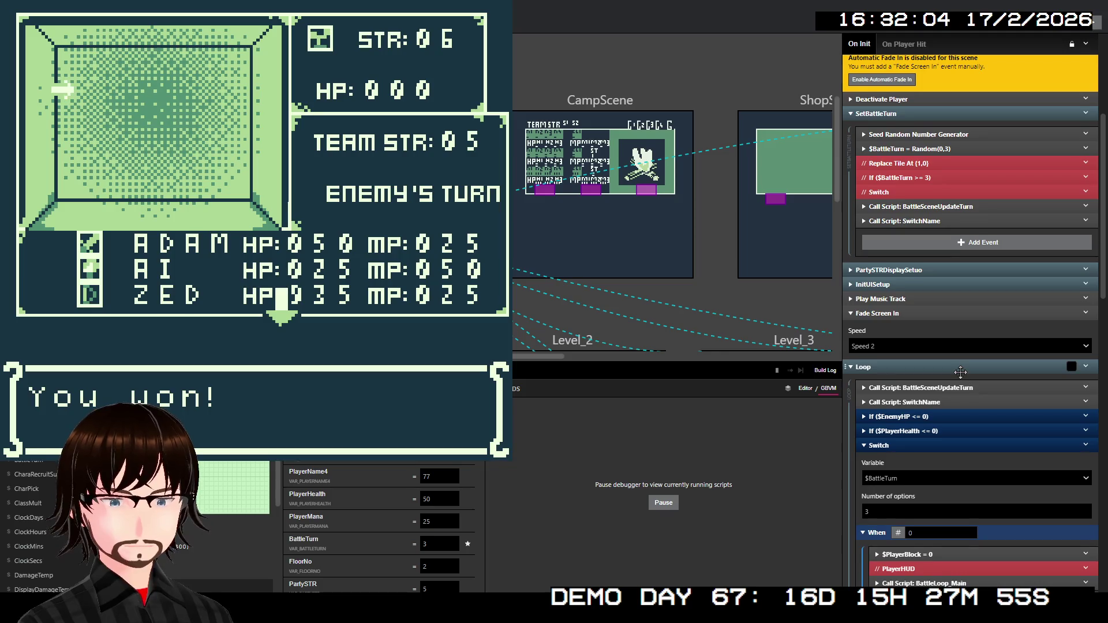
{"action": "left_click", "coordinate": [903, 301]}
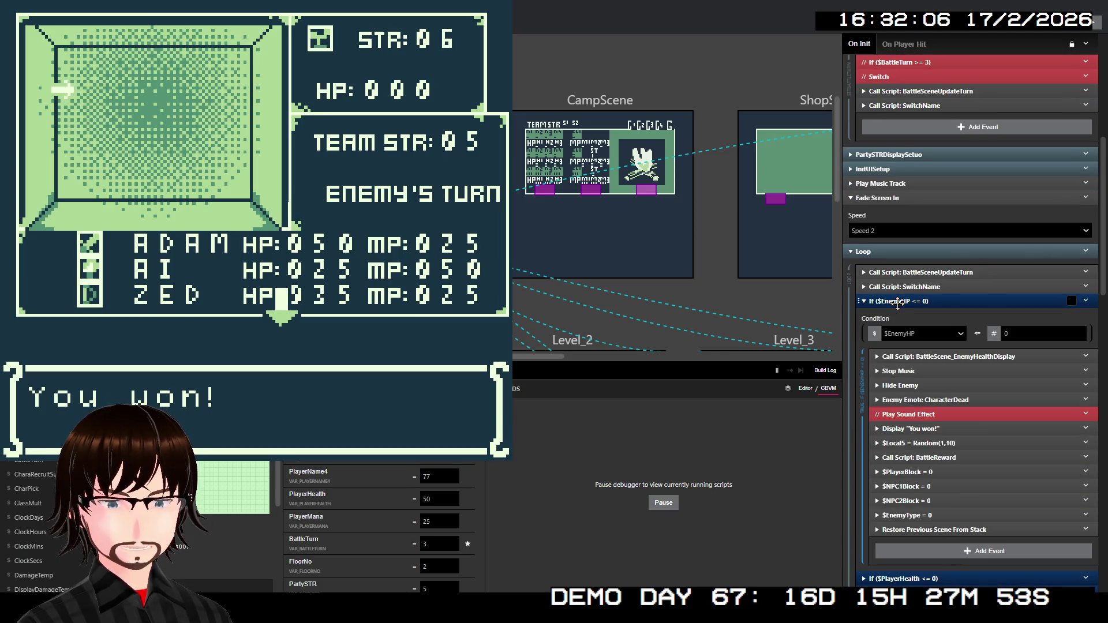
{"action": "left_click", "coordinate": [960, 356]}
{"action": "left_click", "coordinate": [960, 356]}
{"action": "left_click", "coordinate": [968, 368]}
{"action": "left_click", "coordinate": [968, 368]}
{"action": "left_click", "coordinate": [969, 381]}
{"action": "left_click", "coordinate": [971, 382]}
{"action": "left_click", "coordinate": [965, 397]}
{"action": "left_click", "coordinate": [965, 397]}
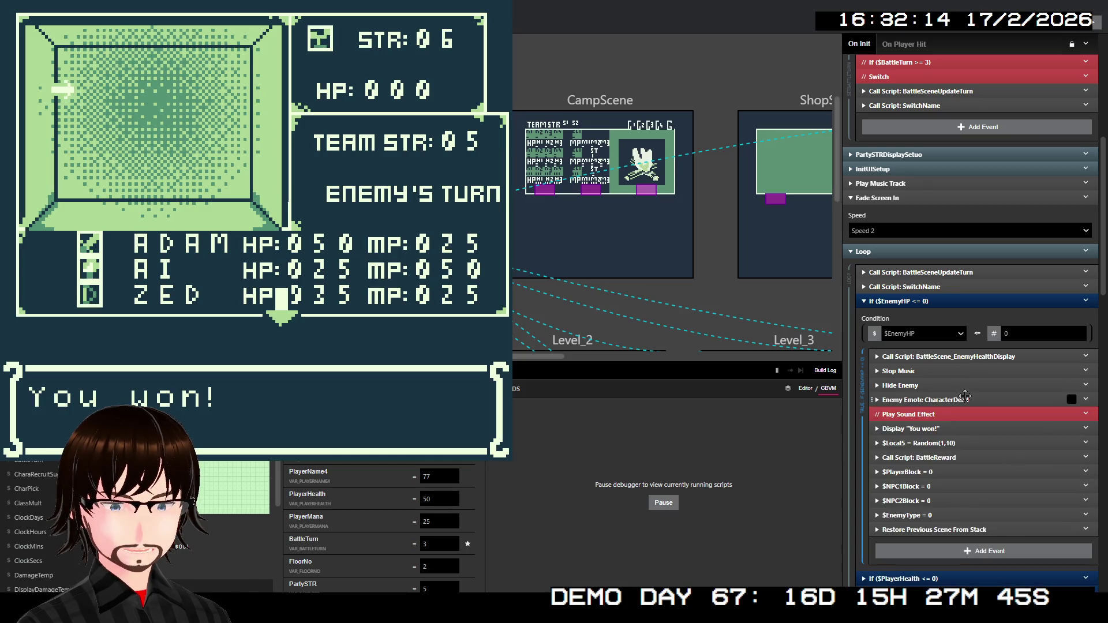
{"action": "left_click", "coordinate": [950, 429]}
{"action": "left_click", "coordinate": [950, 428]}
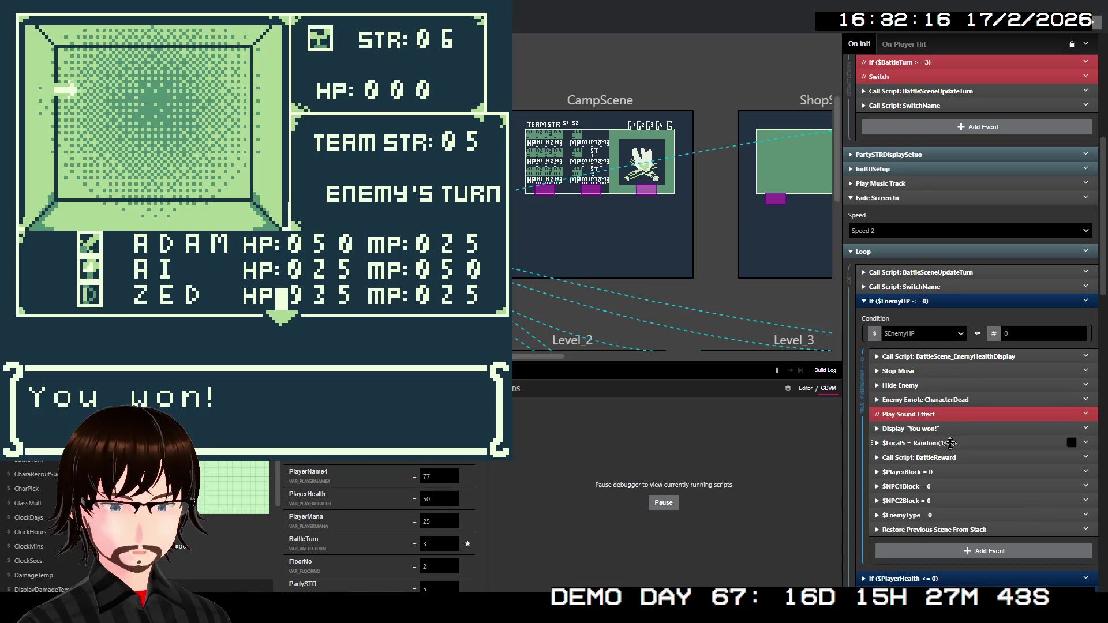
- Confirm $Local5 = Random(1,10) feeds BattleReward's Temp, then advance to the 48G reward
{"action": "left_click", "coordinate": [950, 443]}
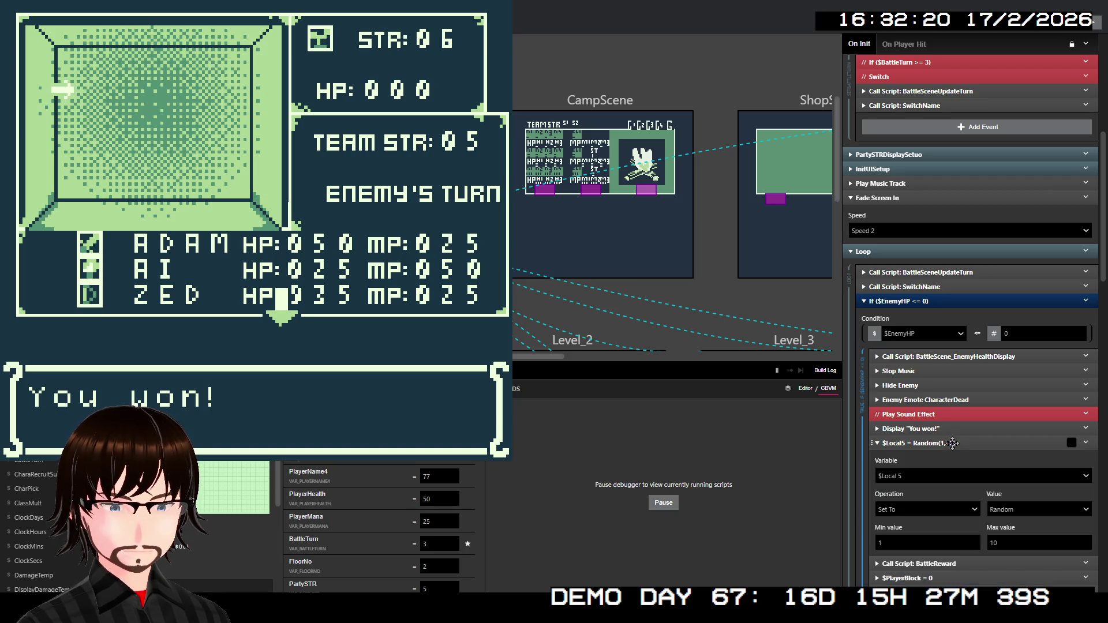
{"action": "left_click", "coordinate": [954, 476]}
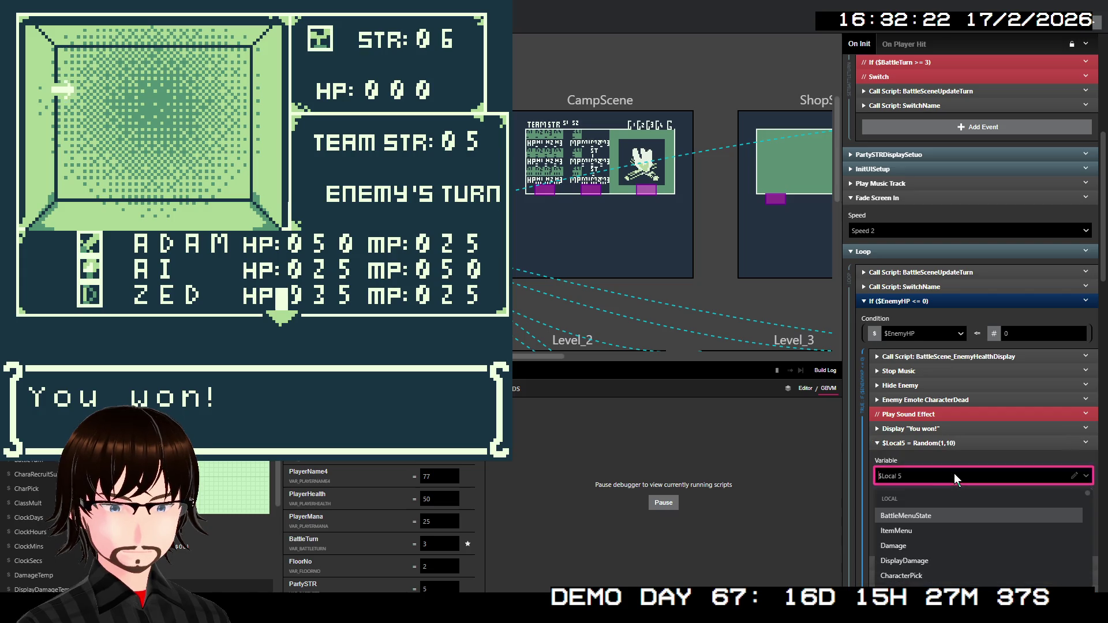
{"action": "scroll", "coordinate": [943, 536], "scroll_direction": "down", "scroll_amount": 3}
{"action": "scroll", "coordinate": [943, 532], "scroll_direction": "up", "scroll_amount": 2}
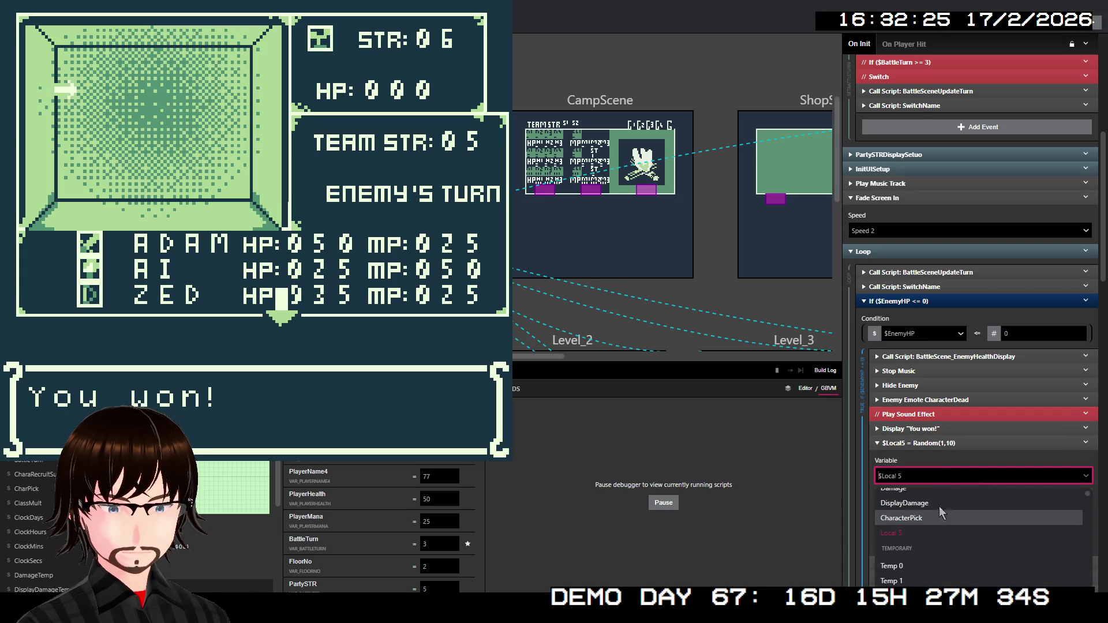
{"action": "left_click", "coordinate": [948, 472]}
{"action": "scroll", "coordinate": [986, 412], "scroll_direction": "down", "scroll_amount": 2}
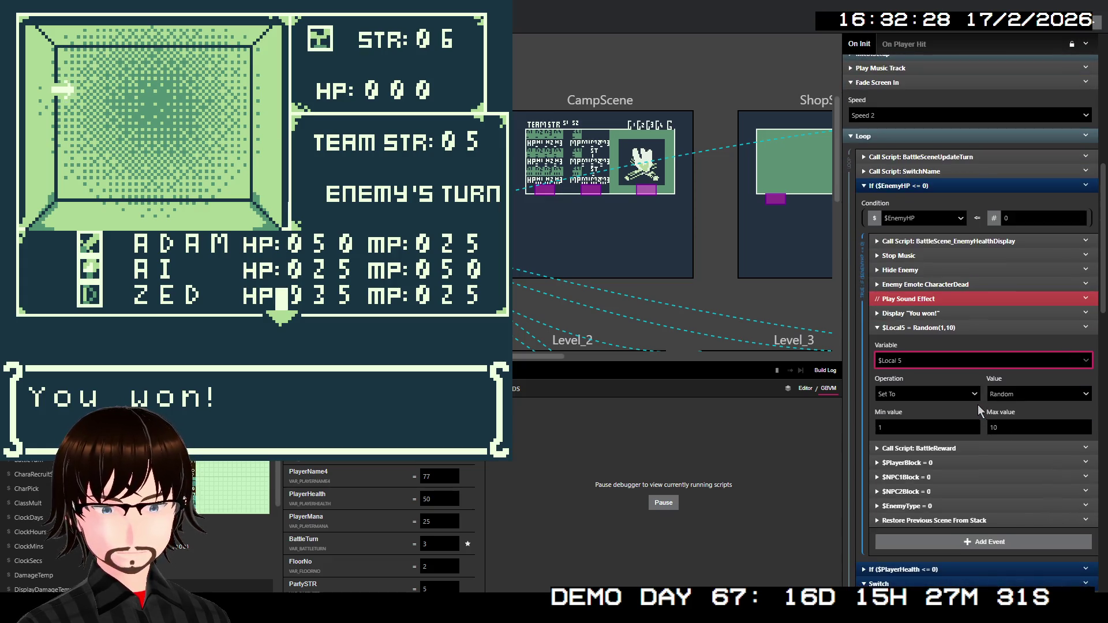
{"action": "left_click", "coordinate": [953, 450]}
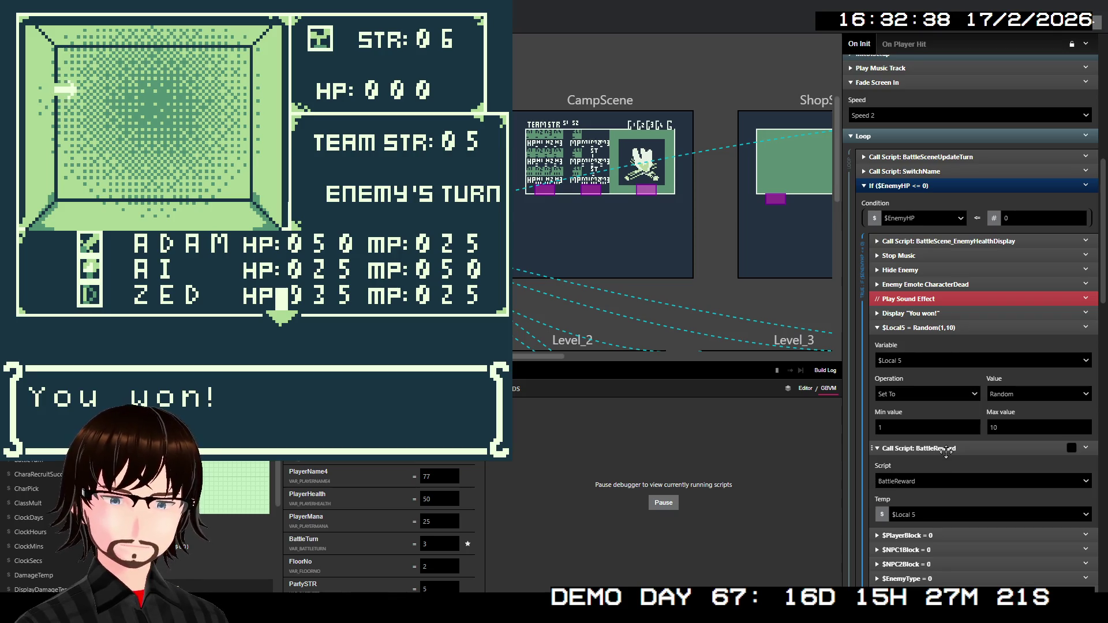
{"action": "left_click", "coordinate": [923, 361]}
{"action": "left_click", "coordinate": [923, 361]}
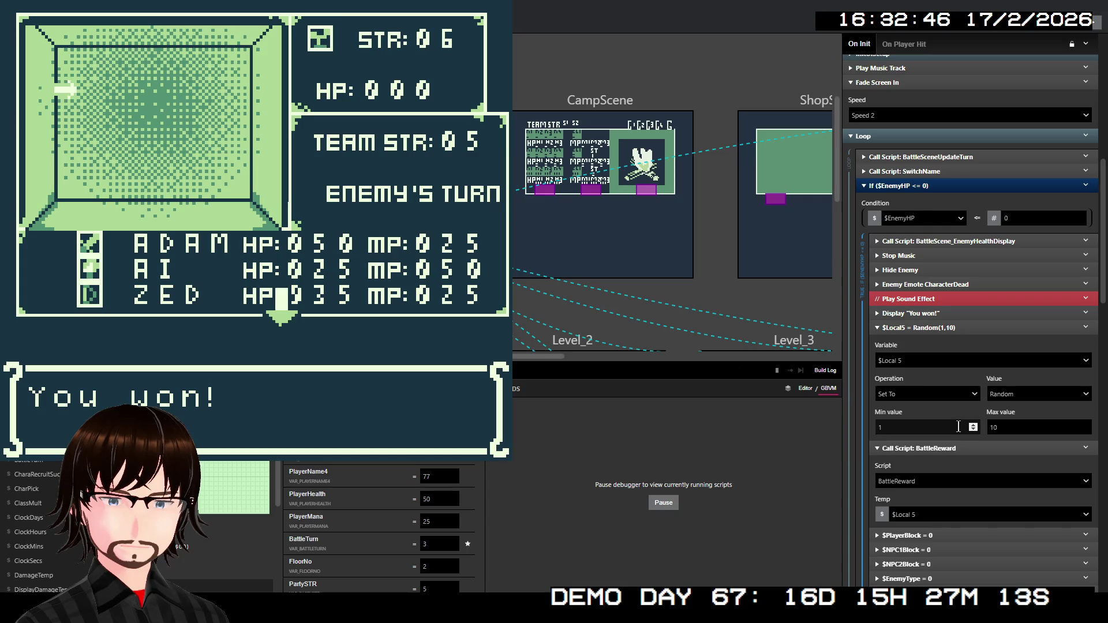
{"action": "scroll", "coordinate": [965, 442], "scroll_direction": "down", "scroll_amount": 1}
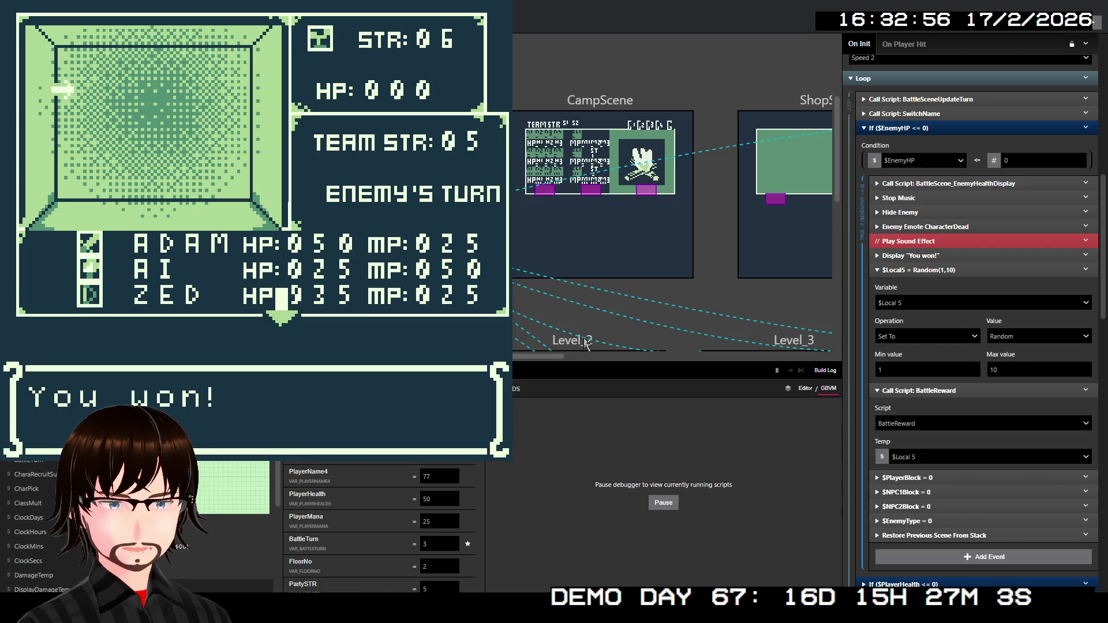
{"action": "key", "text": "z"}
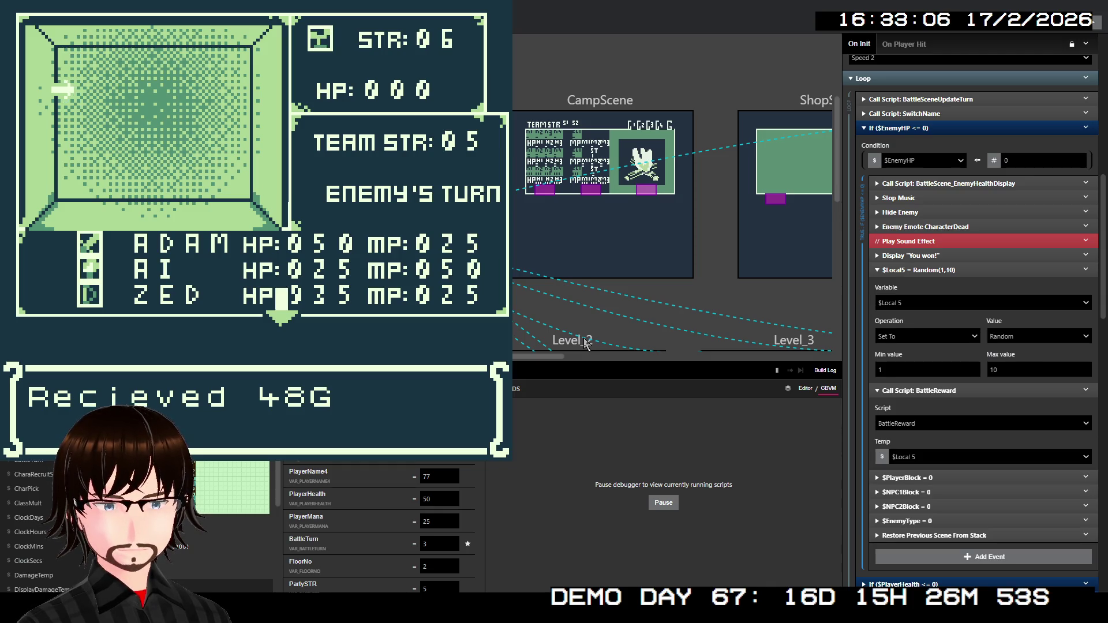
- Collapse the $Local5 and BattleReward events and win the next battle by casting FIRE
{"action": "key", "text": "z"}
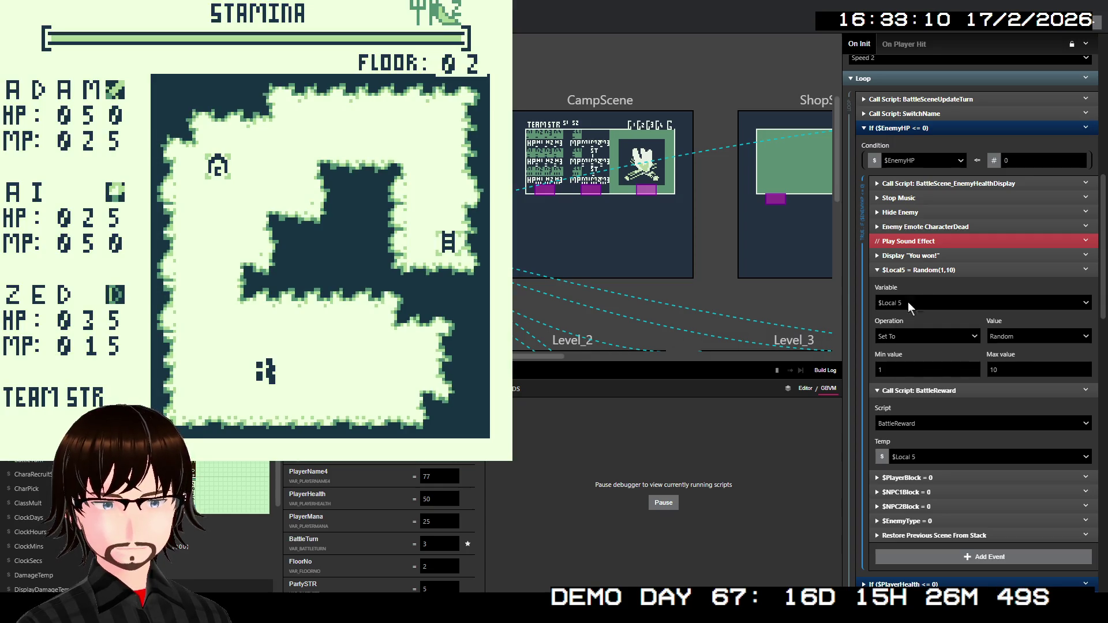
{"action": "left_click", "coordinate": [923, 270]}
{"action": "left_click", "coordinate": [925, 285]}
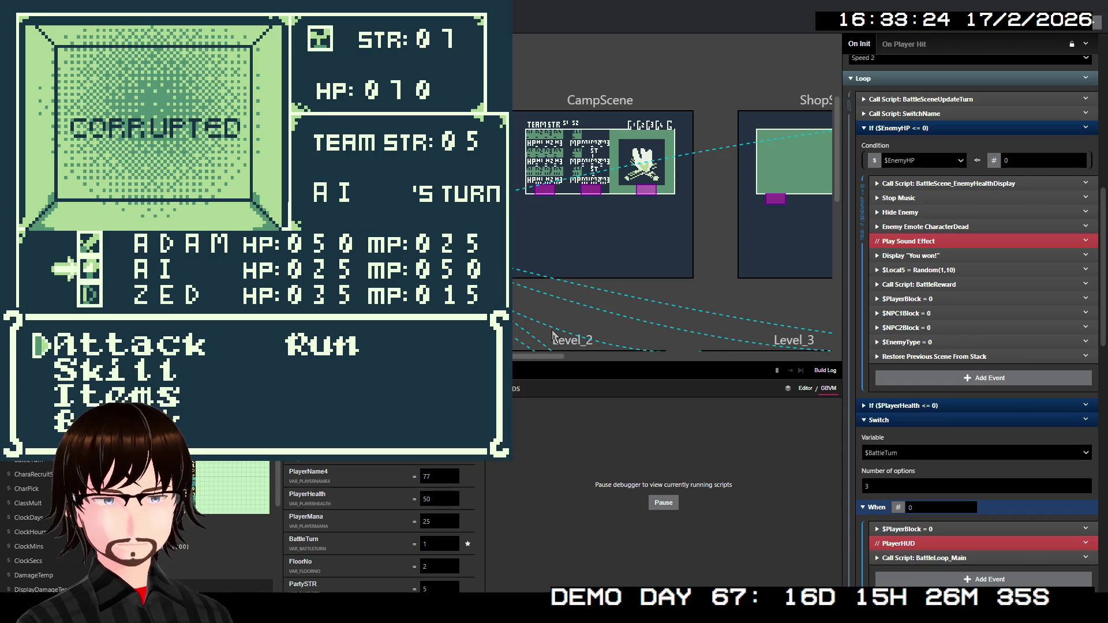
{"action": "key", "text": "Down"}
{"action": "key", "text": "z"}
{"action": "key", "text": "z"}
{"action": "key", "text": "z"}
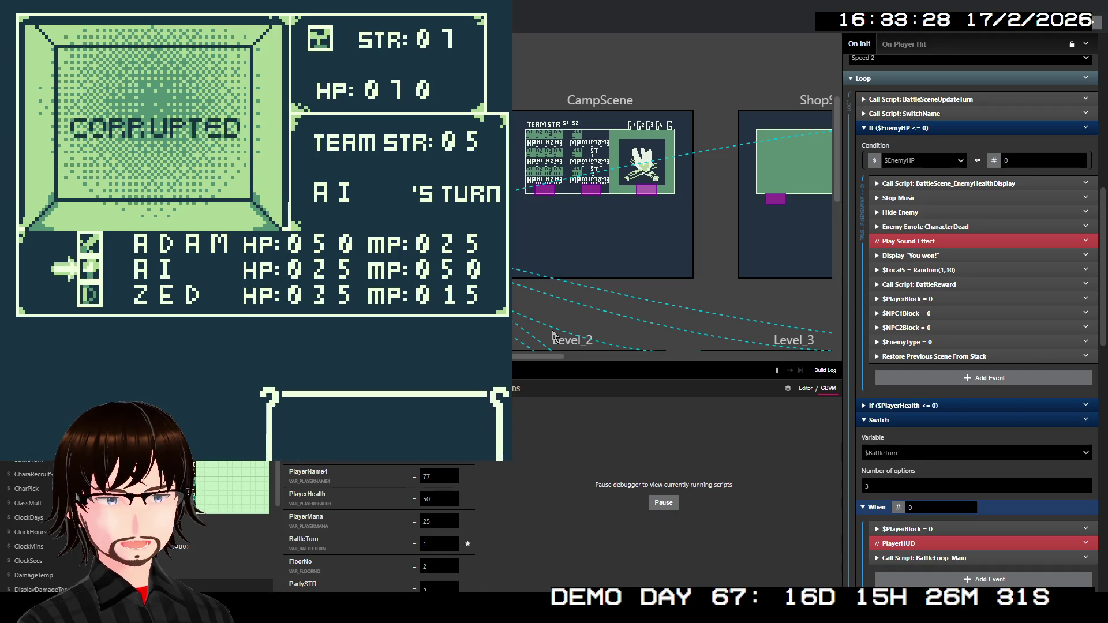
{"action": "key", "text": "z"}
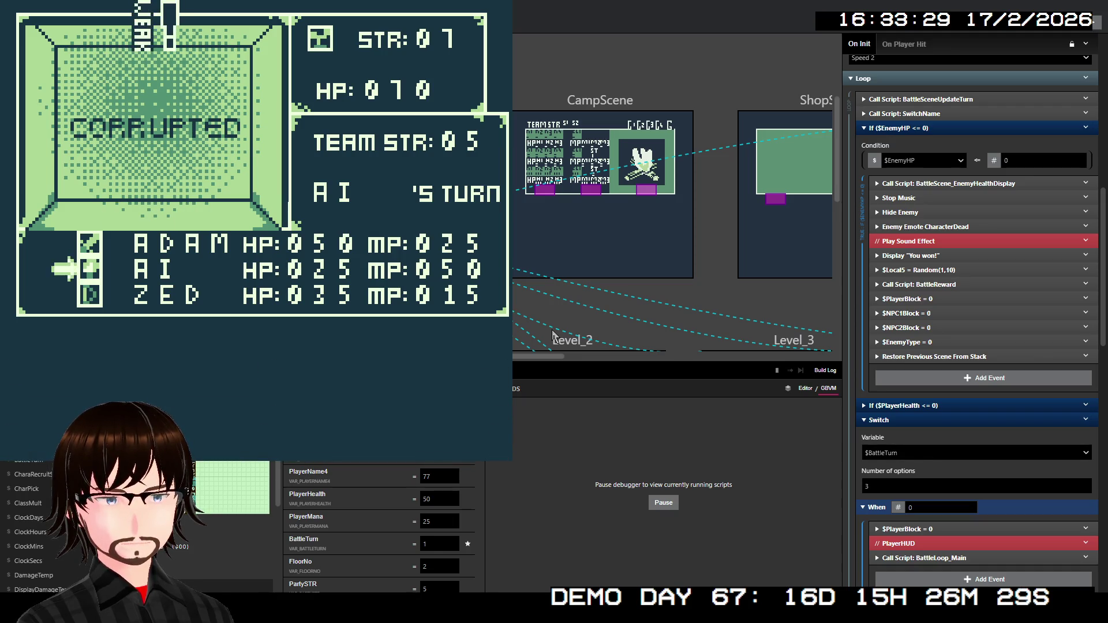
{"action": "key", "text": "z"}
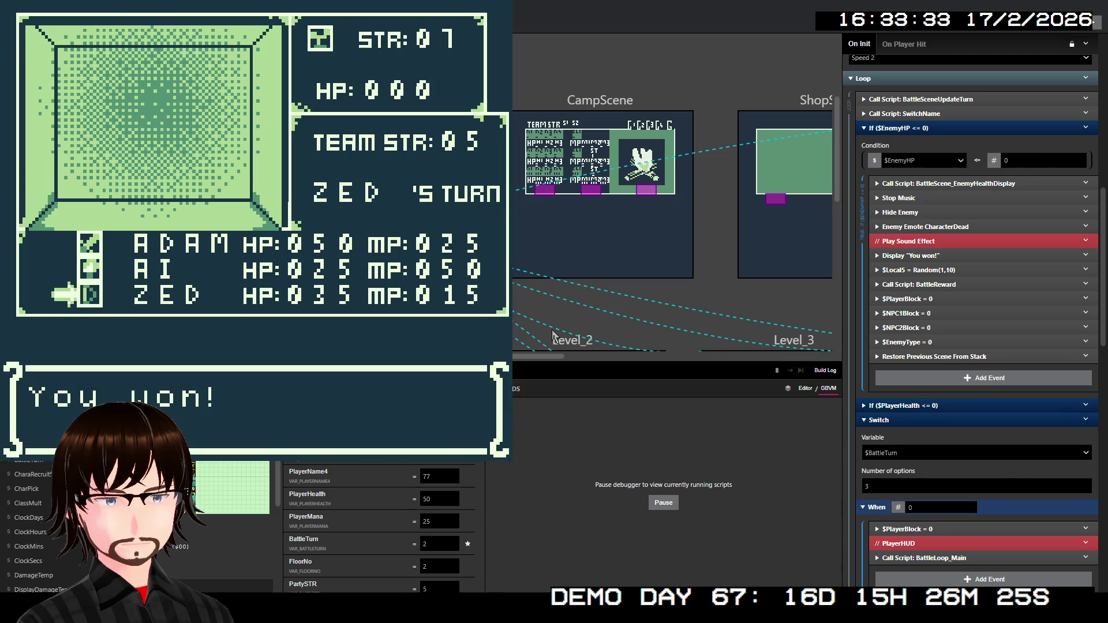
{"action": "key", "text": "z"}
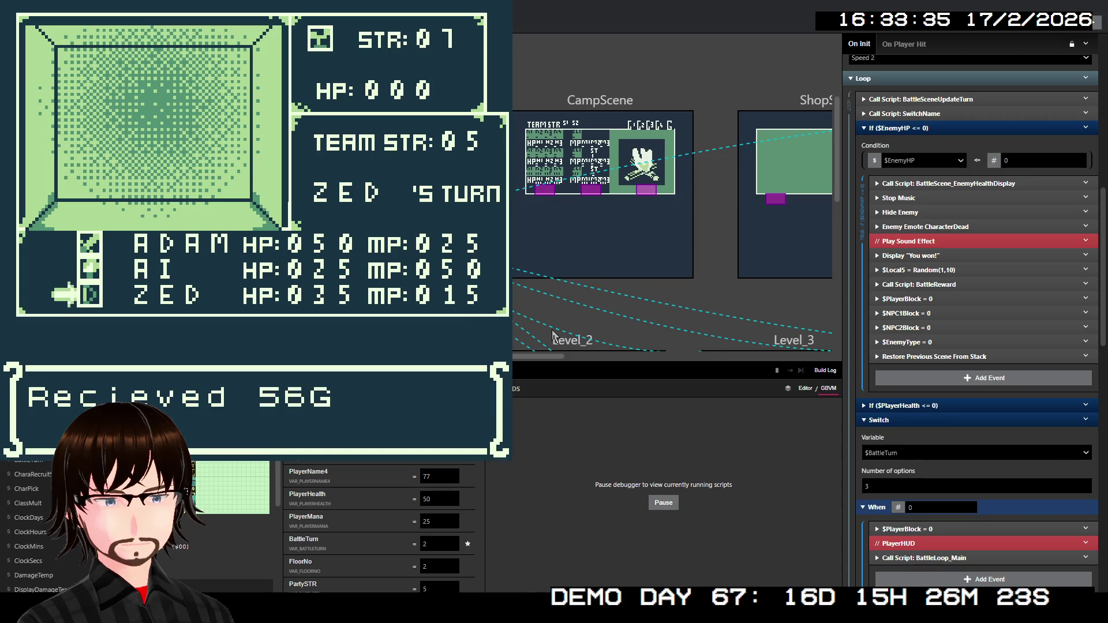
{"action": "key", "text": "z"}
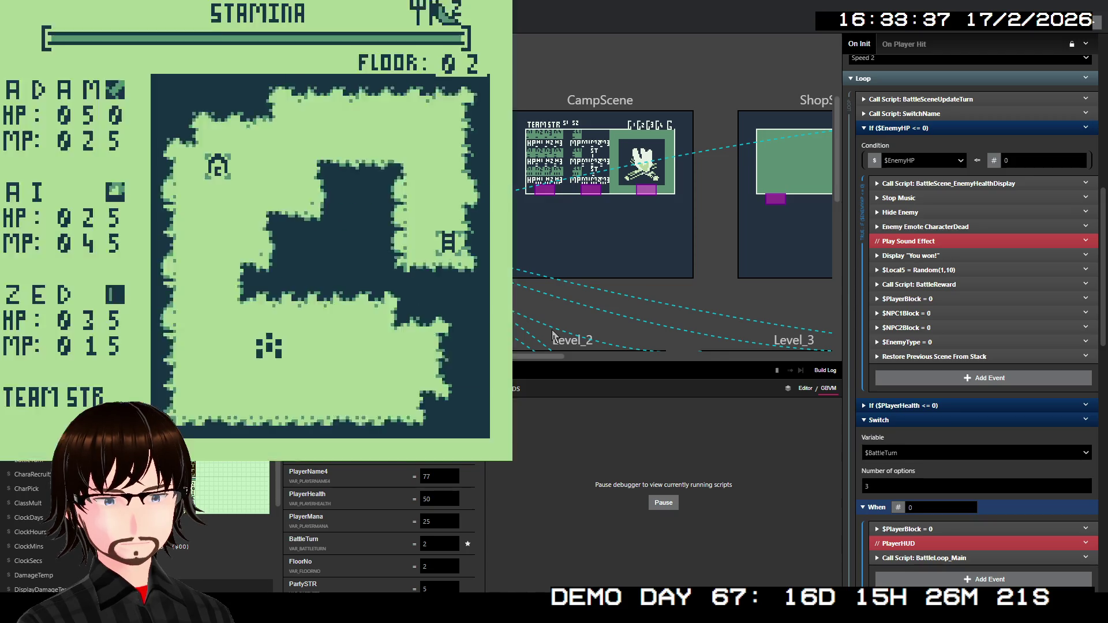
- Walk into another enemy, win by casting ICE, collect 12G, and close the game window
{"action": "key", "text": "Down"}
{"action": "key", "text": "Left"}
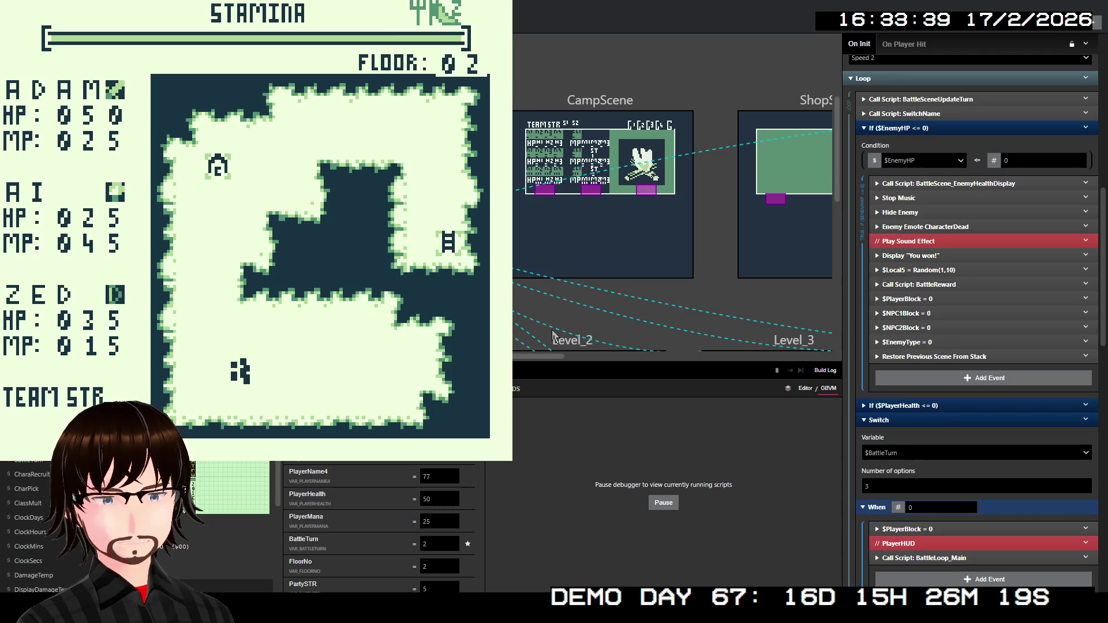
{"action": "key", "text": "Left"}
{"action": "key", "text": "Up"}
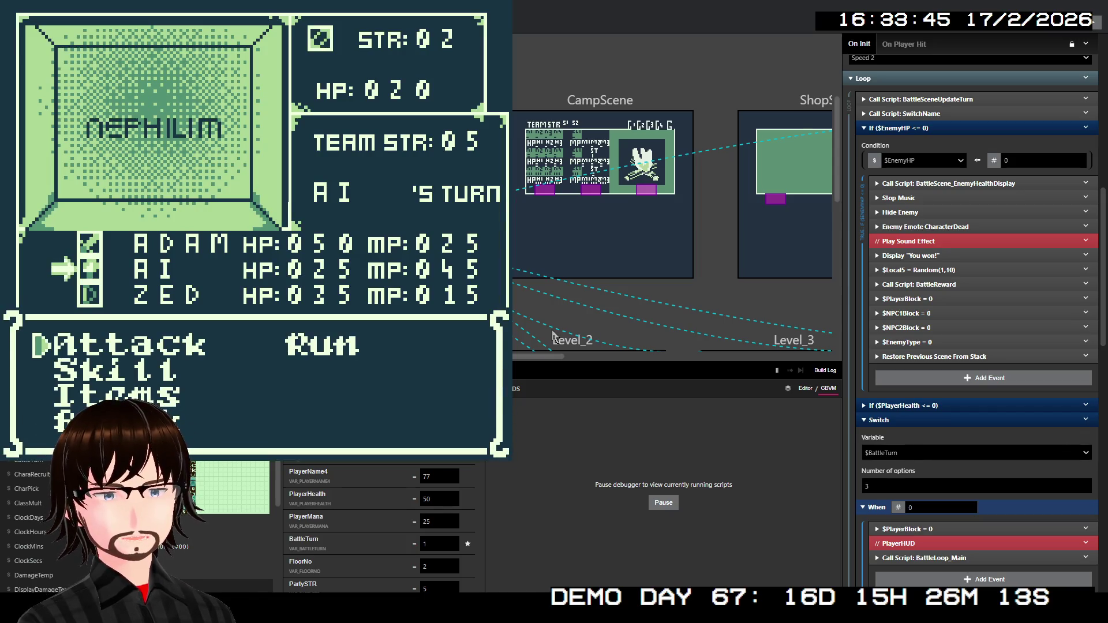
{"action": "key", "text": "Down"}
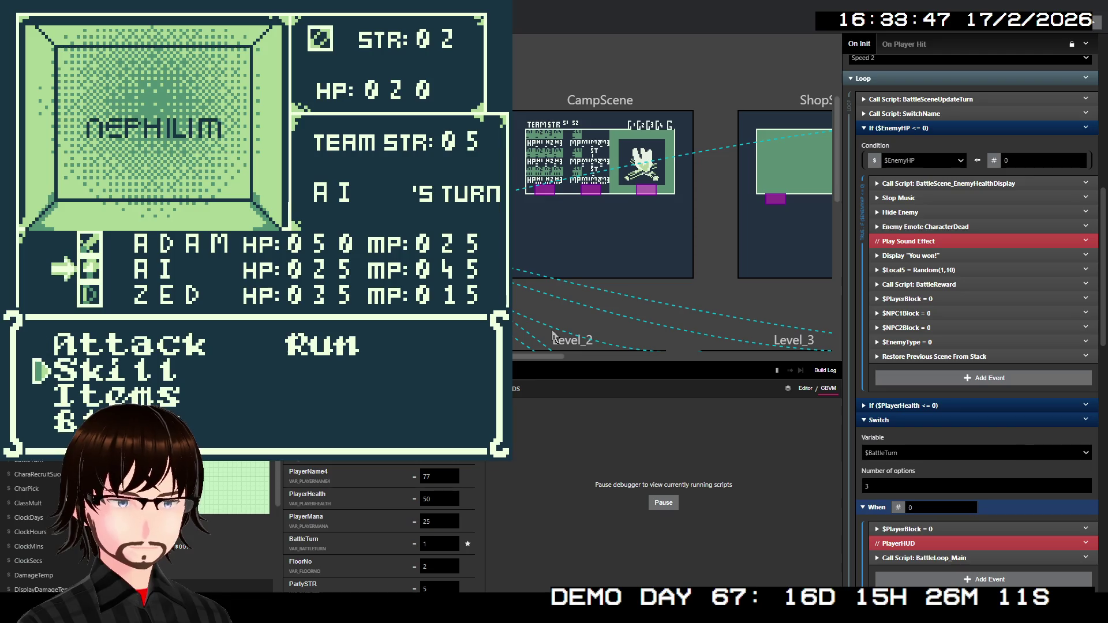
{"action": "key", "text": "z"}
{"action": "key", "text": "Down"}
{"action": "key", "text": "z"}
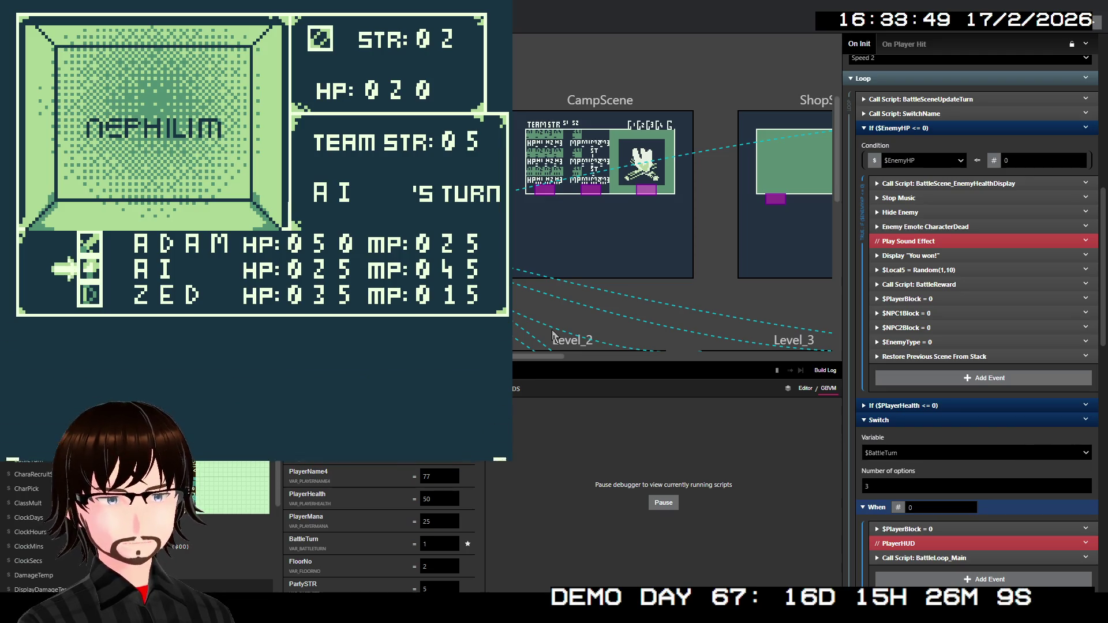
{"action": "key", "text": "z"}
{"action": "key", "text": "z"}
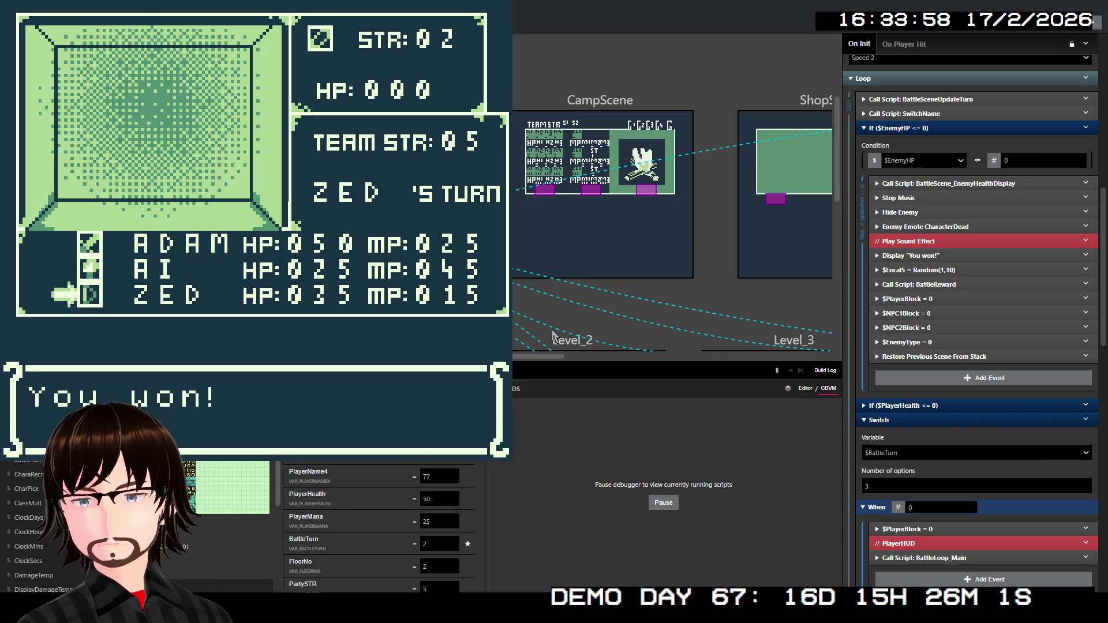
{"action": "key", "text": "z"}
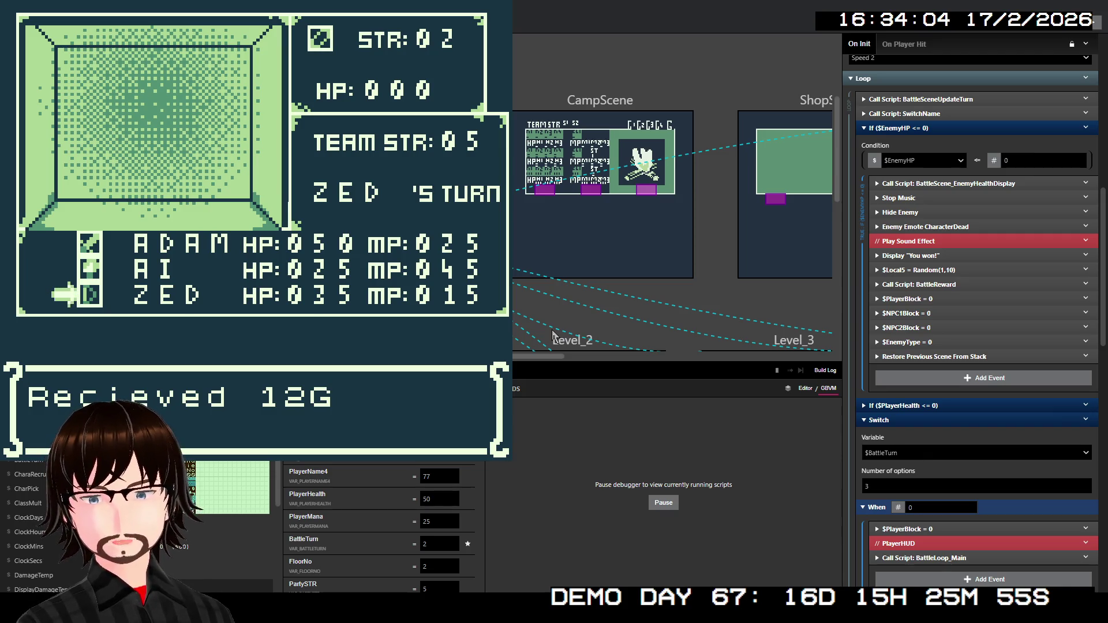
{"action": "key", "text": "z"}
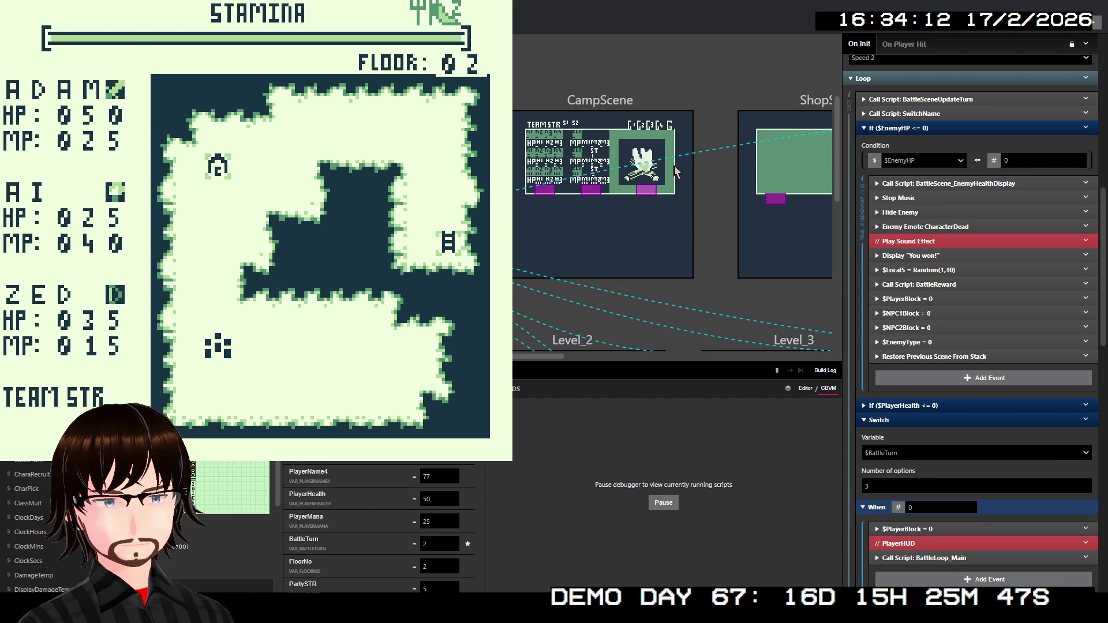
{"action": "key", "text": "alt+F4"}
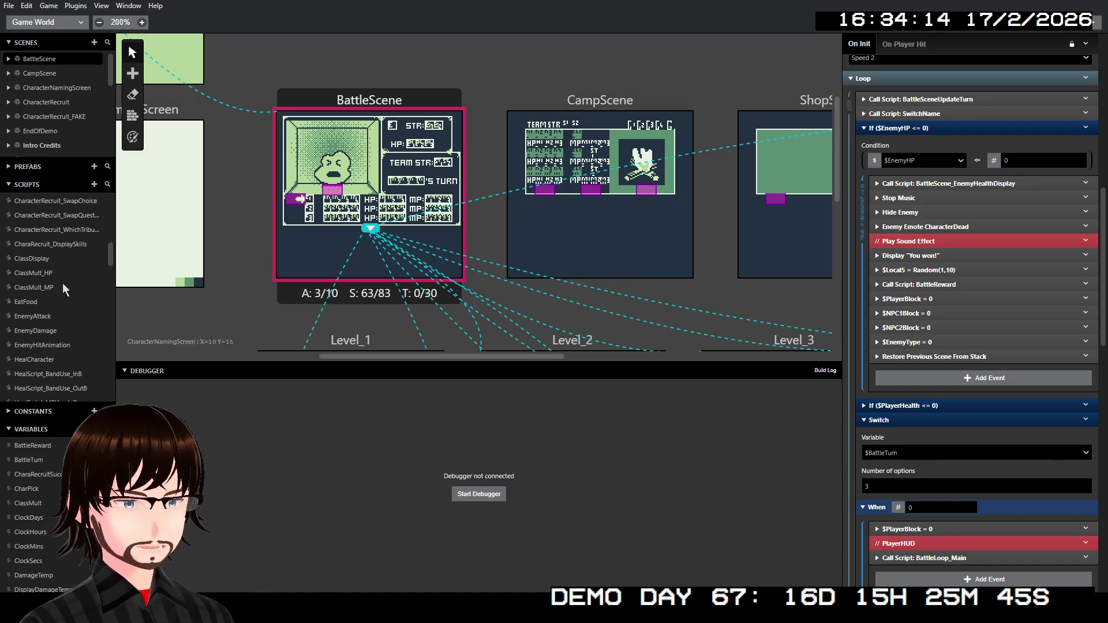
- Enable the disabled BattleScene_UpdateMP call in EnemyDamage, then open the BattleScene_UpdateMP script
{"action": "left_click", "coordinate": [56, 331]}
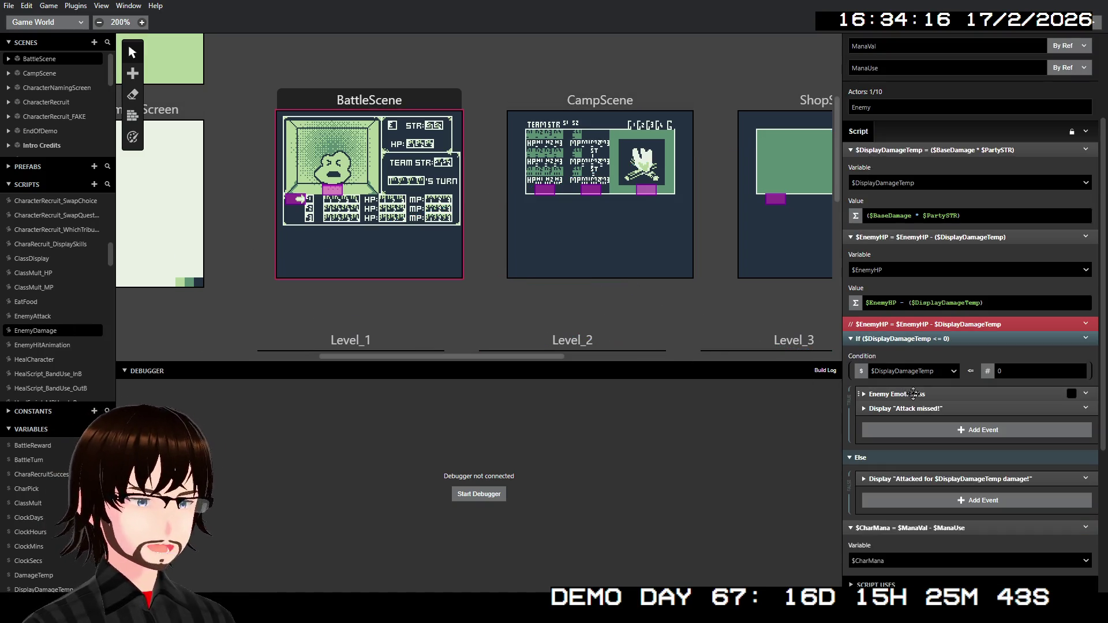
{"action": "scroll", "coordinate": [926, 395], "scroll_direction": "up", "scroll_amount": 1}
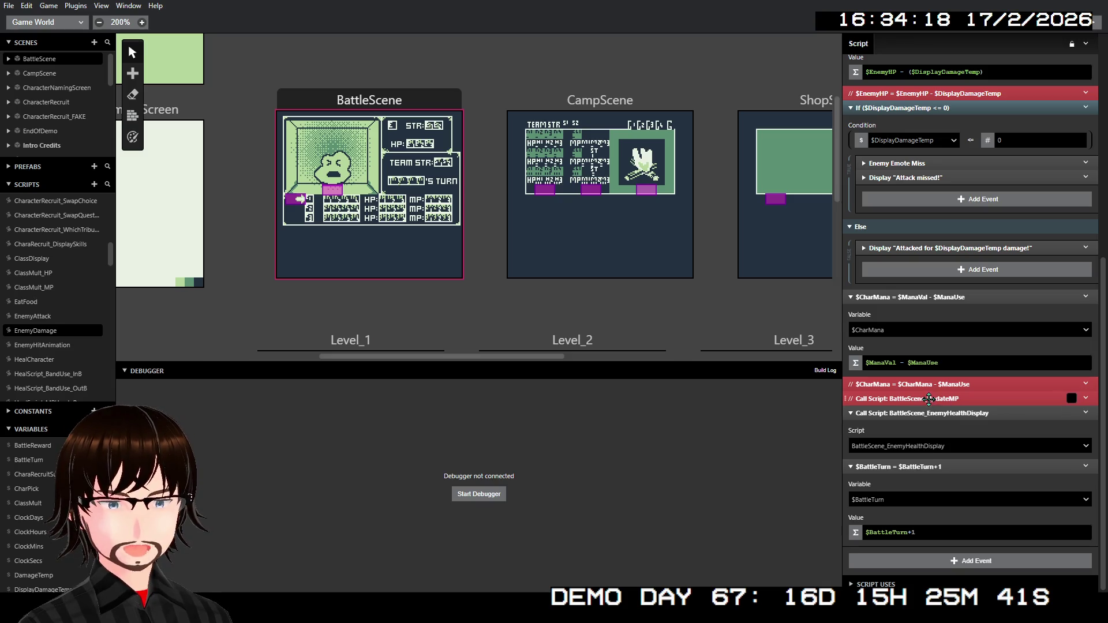
{"action": "right_click", "coordinate": [928, 396]}
{"action": "left_click", "coordinate": [953, 433]}
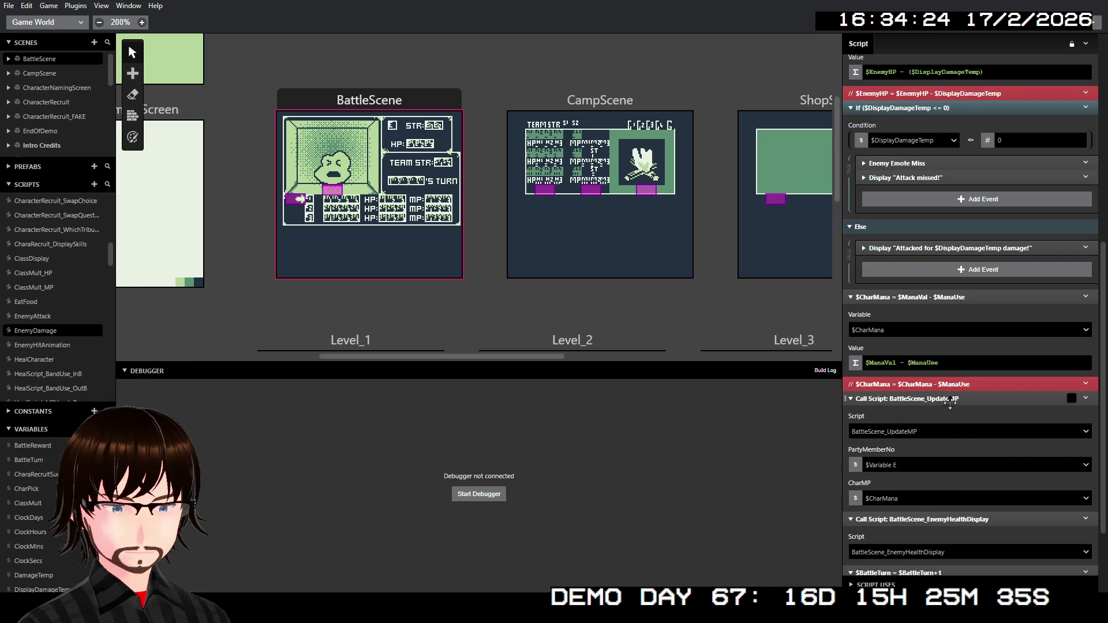
{"action": "scroll", "coordinate": [92, 263], "scroll_direction": "up", "scroll_amount": 5}
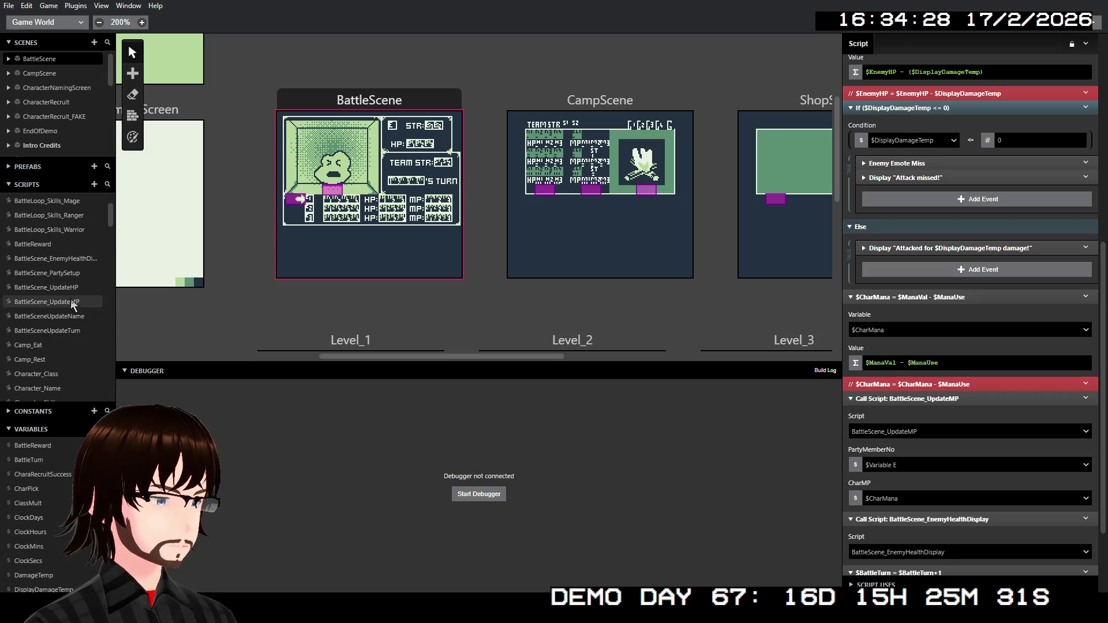
{"action": "left_click", "coordinate": [81, 302]}
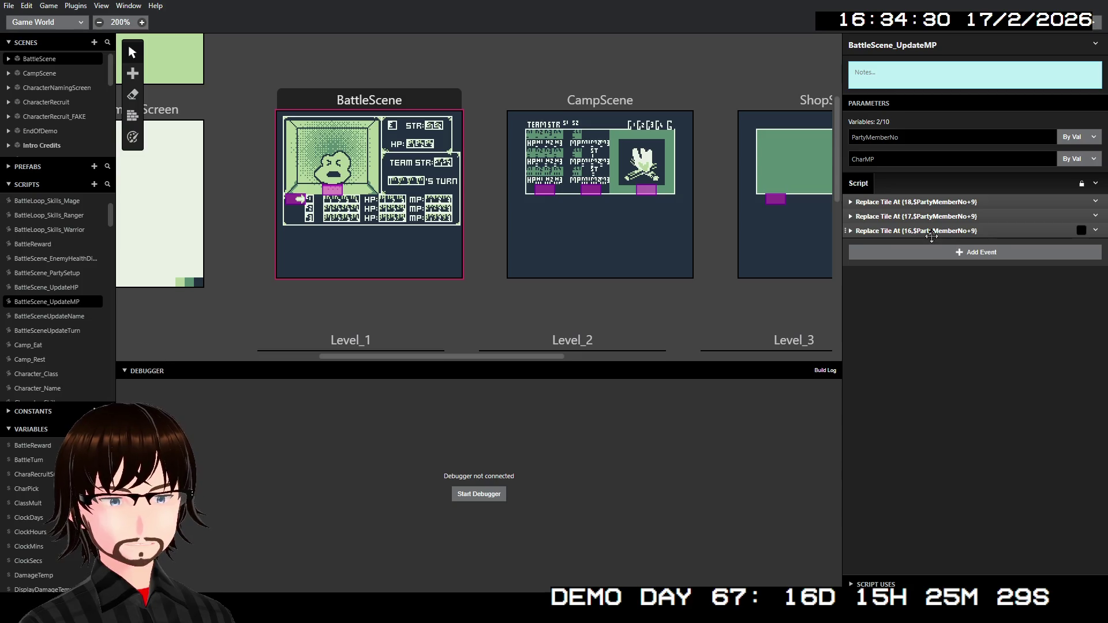
- Expand the three Replace Tile At events and switch the first one's Y to $BattleTurn
{"action": "left_click", "coordinate": [932, 231]}
{"action": "left_click", "coordinate": [950, 216]}
{"action": "left_click", "coordinate": [962, 202]}
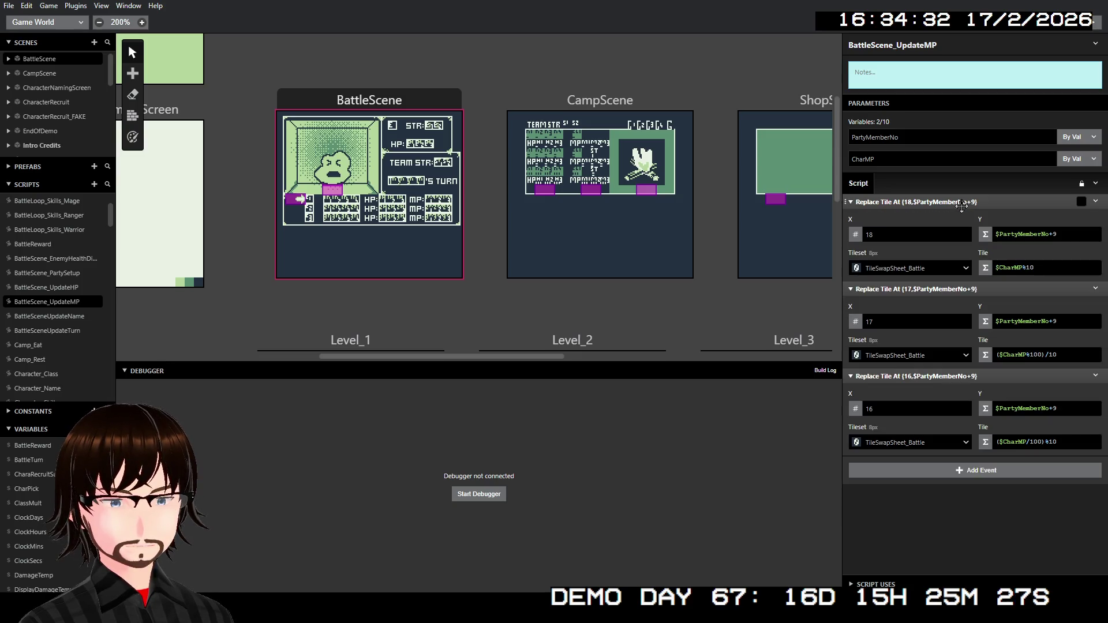
{"action": "double_click", "coordinate": [1018, 235]}
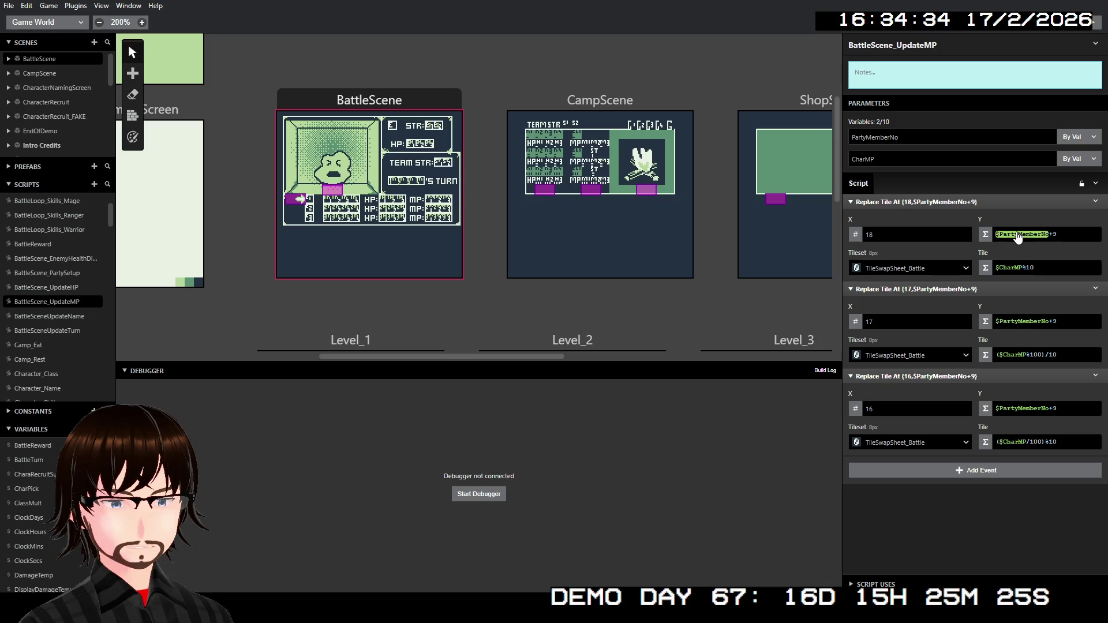
{"action": "left_click", "coordinate": [1018, 235]}
{"action": "type", "text": "battle"}
{"action": "key", "text": "Return"}
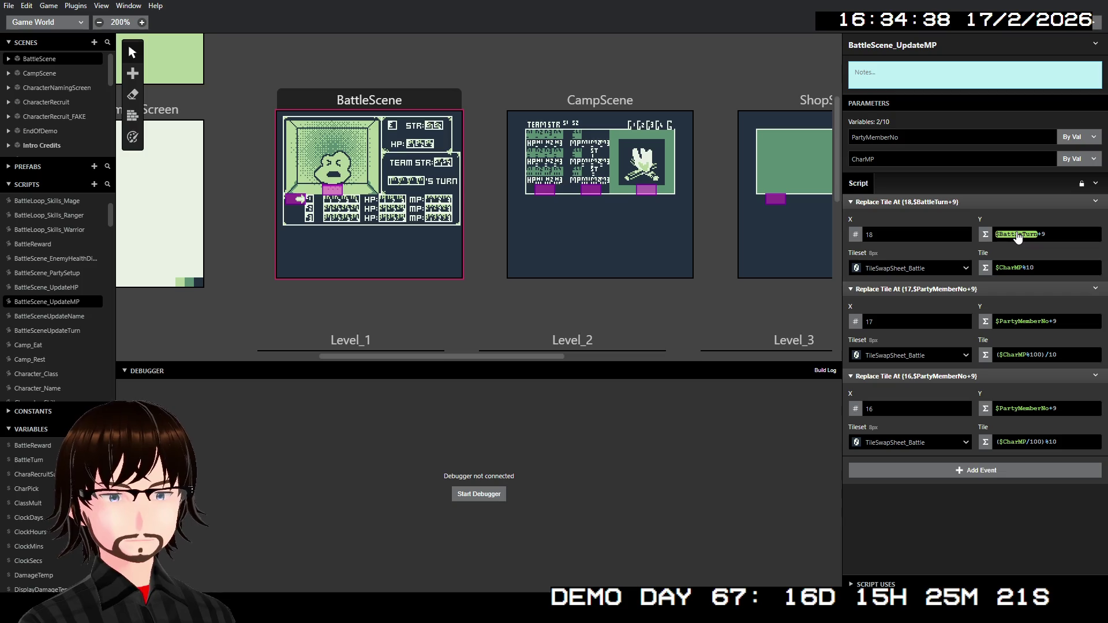
- Replace $PartyMemberNo with $BattleTurn in the second and third events' Y fields
{"action": "double_click", "coordinate": [1002, 322]}
{"action": "left_click", "coordinate": [1002, 322]}
{"action": "type", "text": "b"}
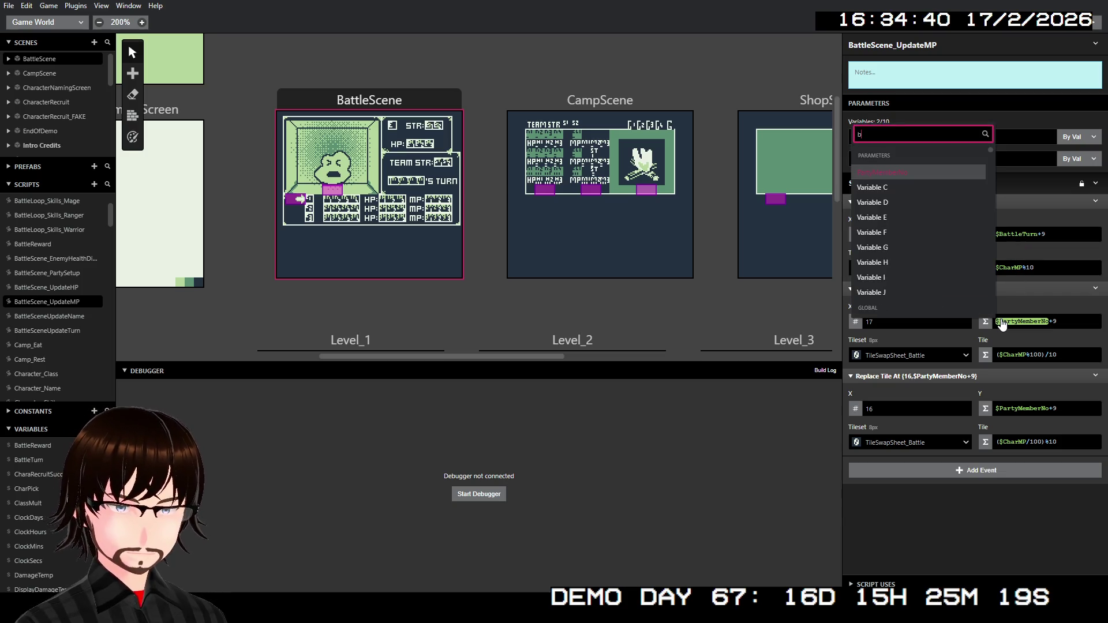
{"action": "type", "text": "attle"}
{"action": "key", "text": "Return"}
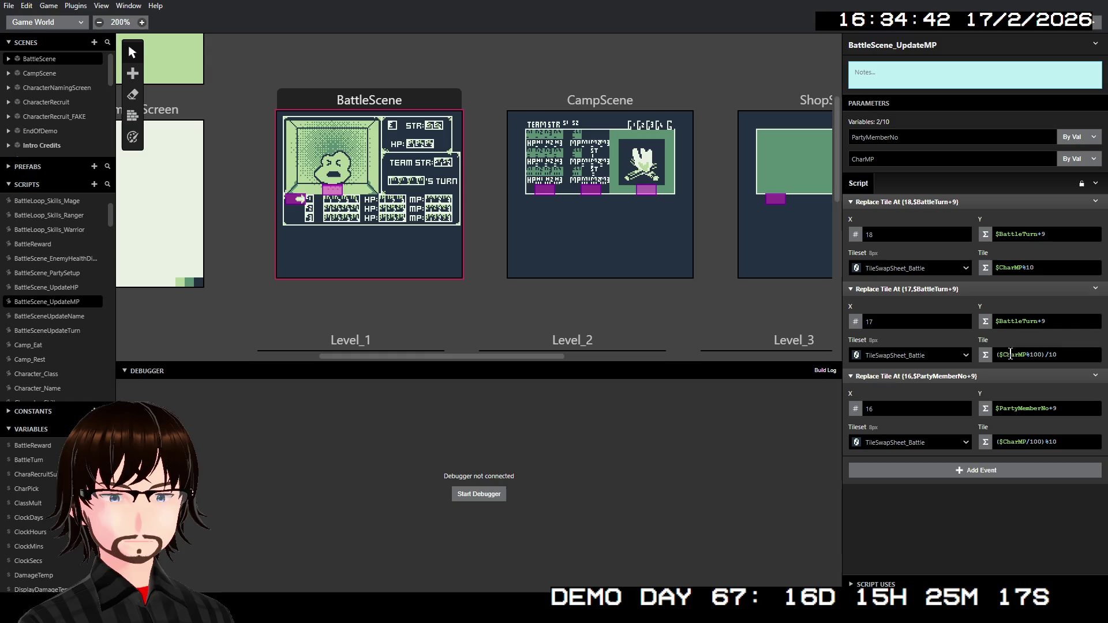
{"action": "double_click", "coordinate": [1019, 409]}
{"action": "left_click", "coordinate": [1018, 410]}
{"action": "type", "text": "b"}
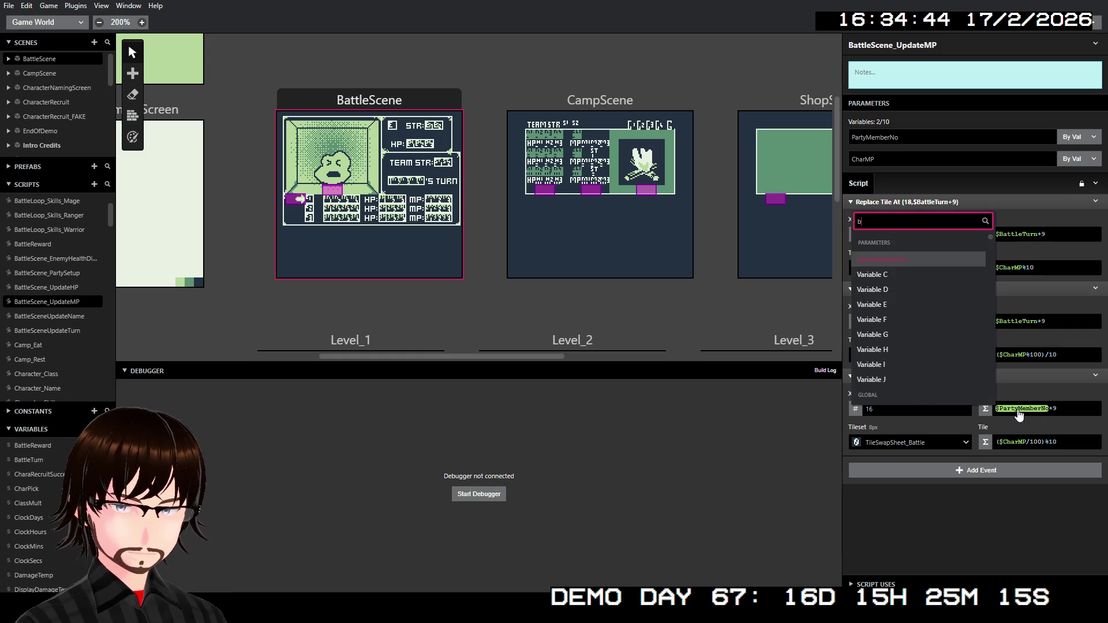
{"action": "type", "text": "attle"}
{"action": "key", "text": "Return"}
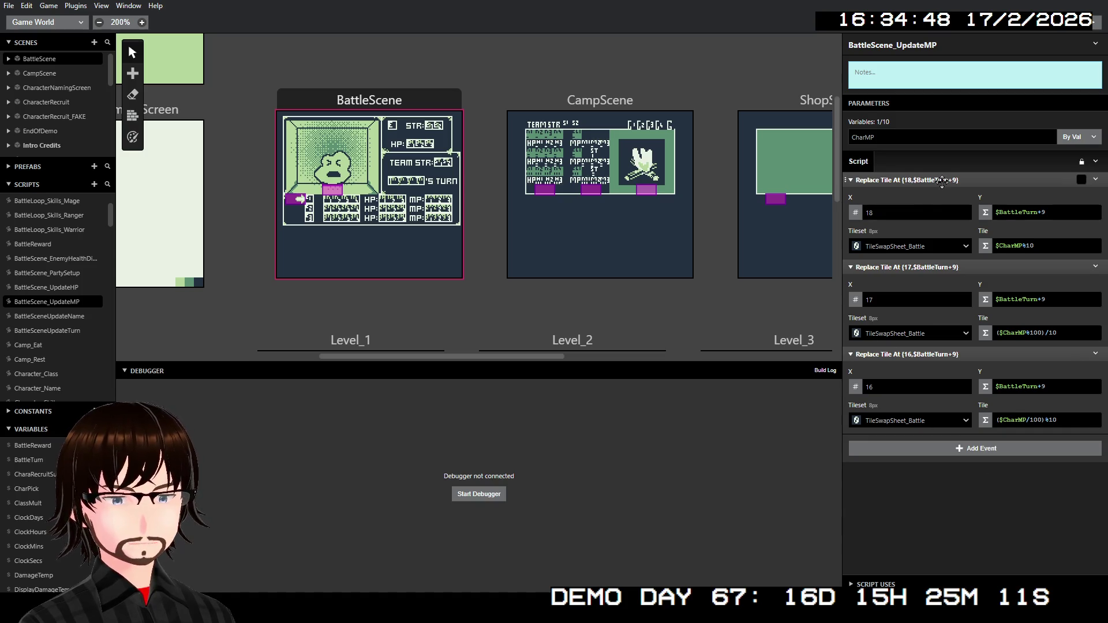
- Collapse the three Replace Tile At events and return to the EnemyDamage script
{"action": "left_click", "coordinate": [941, 181]}
{"action": "left_click", "coordinate": [914, 196]}
{"action": "left_click", "coordinate": [941, 209]}
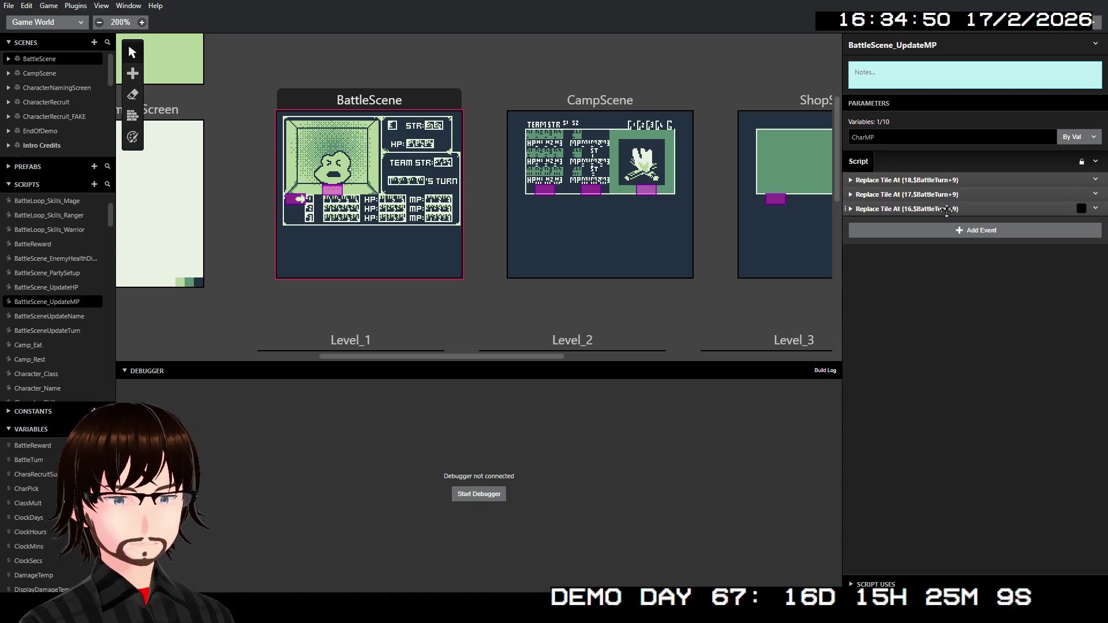
{"action": "scroll", "coordinate": [70, 288], "scroll_direction": "down", "scroll_amount": 2}
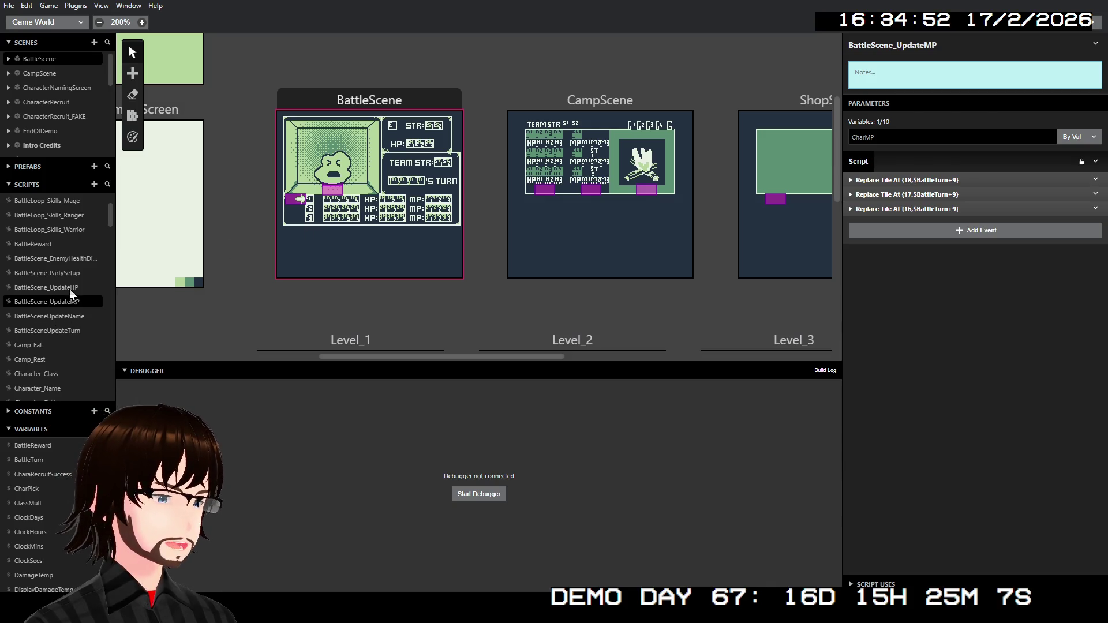
{"action": "scroll", "coordinate": [59, 334], "scroll_direction": "up", "scroll_amount": 4}
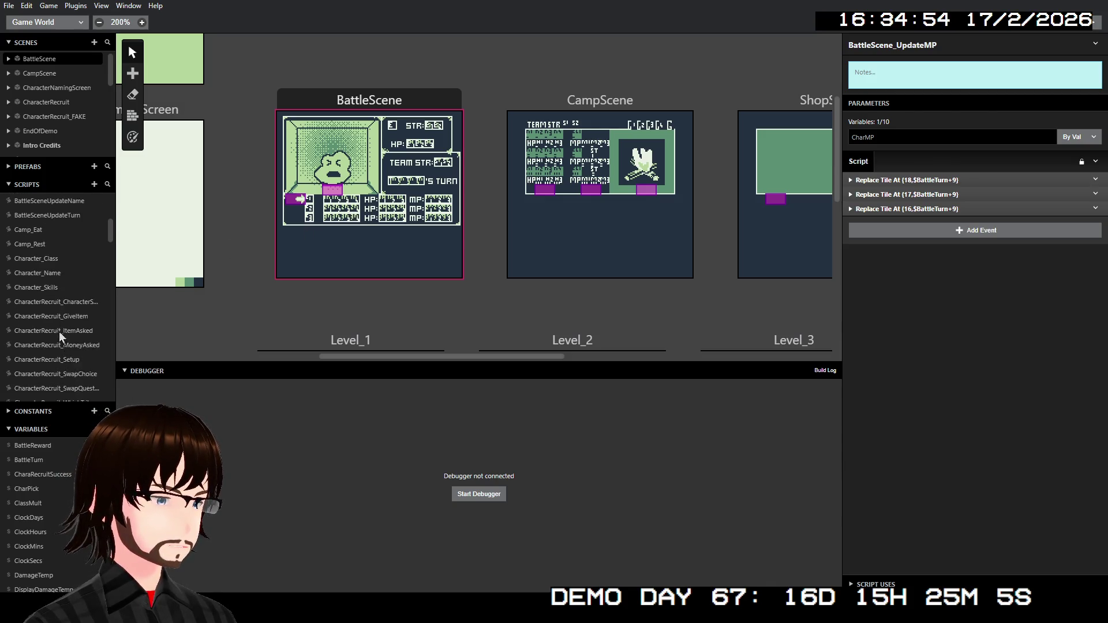
{"action": "scroll", "coordinate": [70, 292], "scroll_direction": "down", "scroll_amount": 4}
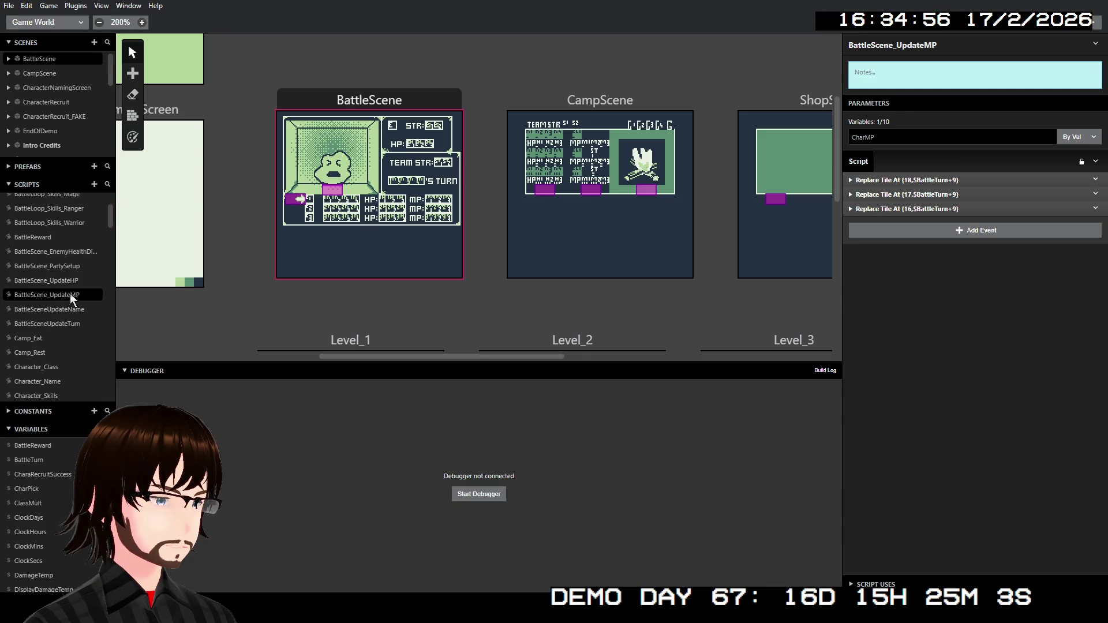
{"action": "scroll", "coordinate": [64, 329], "scroll_direction": "down", "scroll_amount": 8}
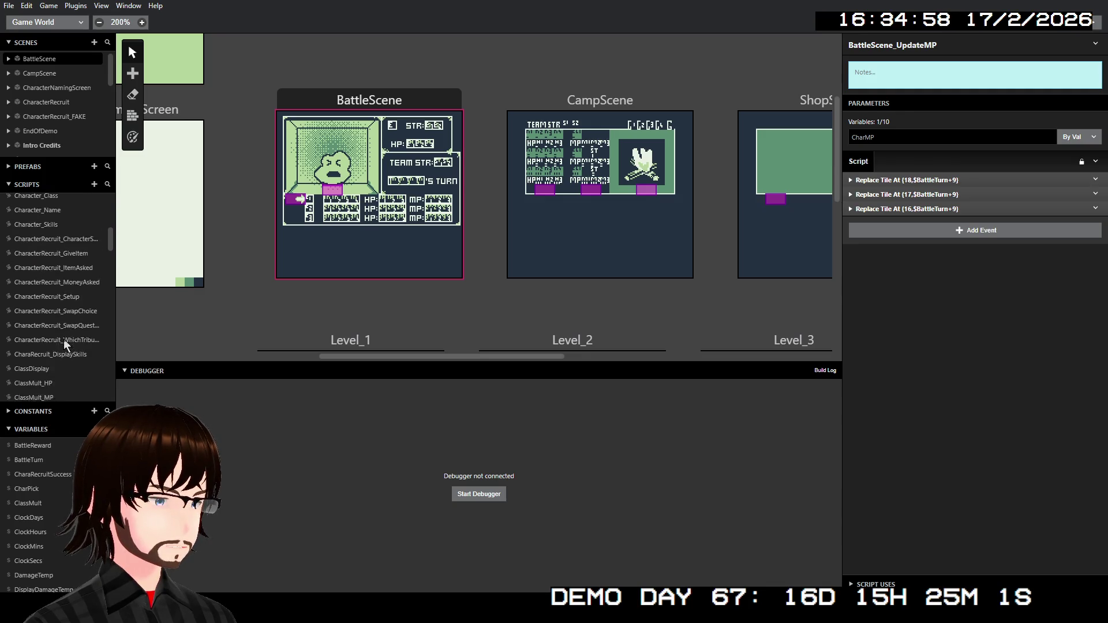
{"action": "left_click", "coordinate": [45, 331]}
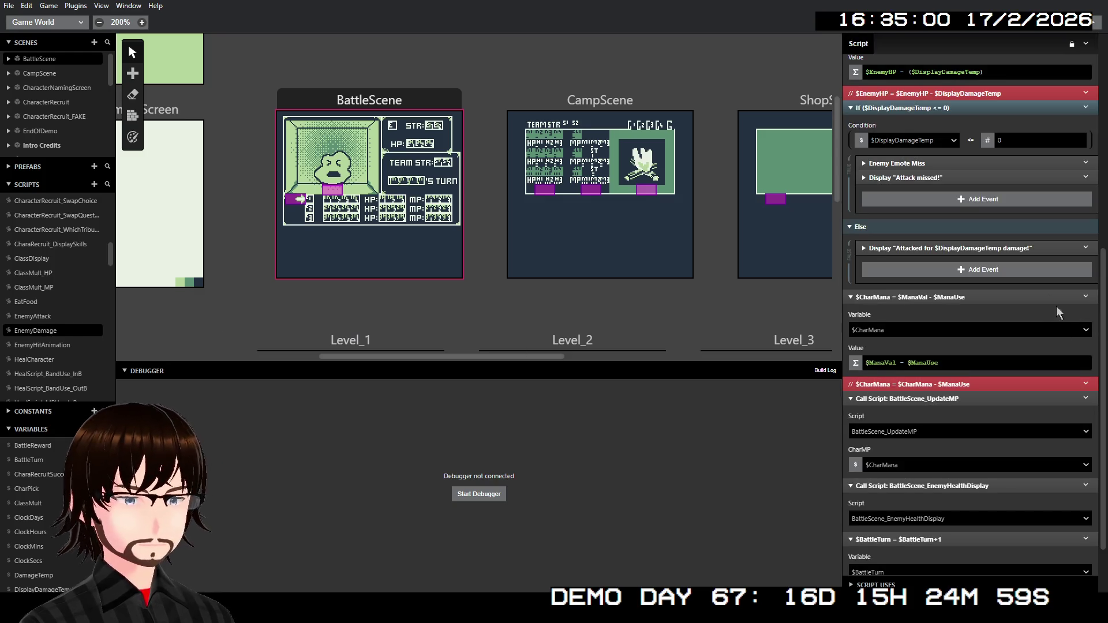
- Delete the old BattleScene_UpdateMP call from EnemyDamage
{"action": "scroll", "coordinate": [1044, 300], "scroll_direction": "up", "scroll_amount": 5}
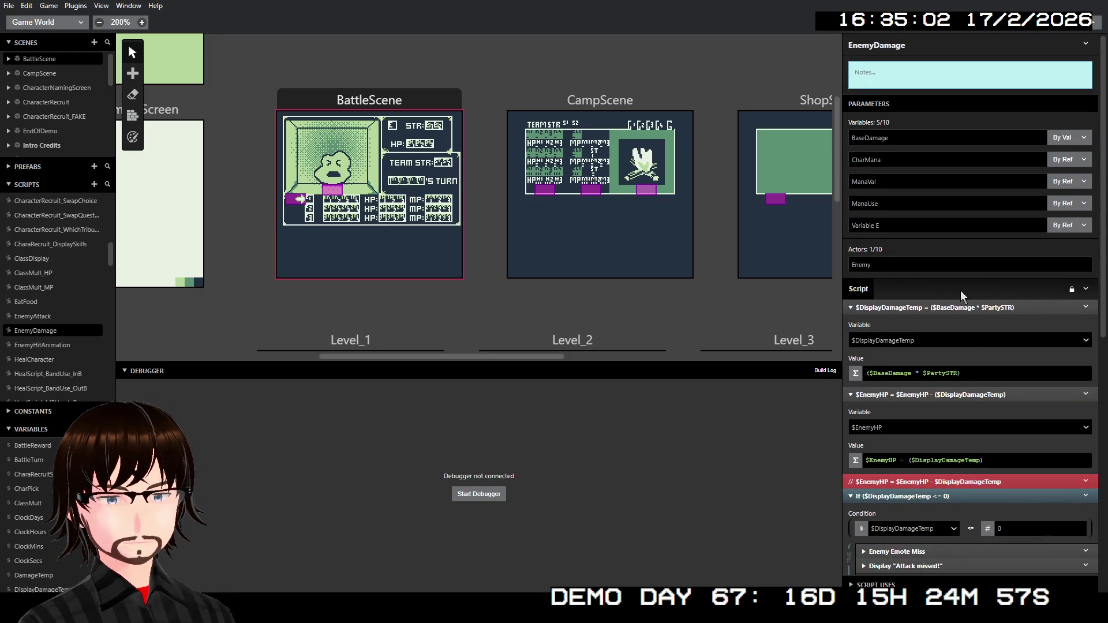
{"action": "scroll", "coordinate": [941, 254], "scroll_direction": "down", "scroll_amount": 8}
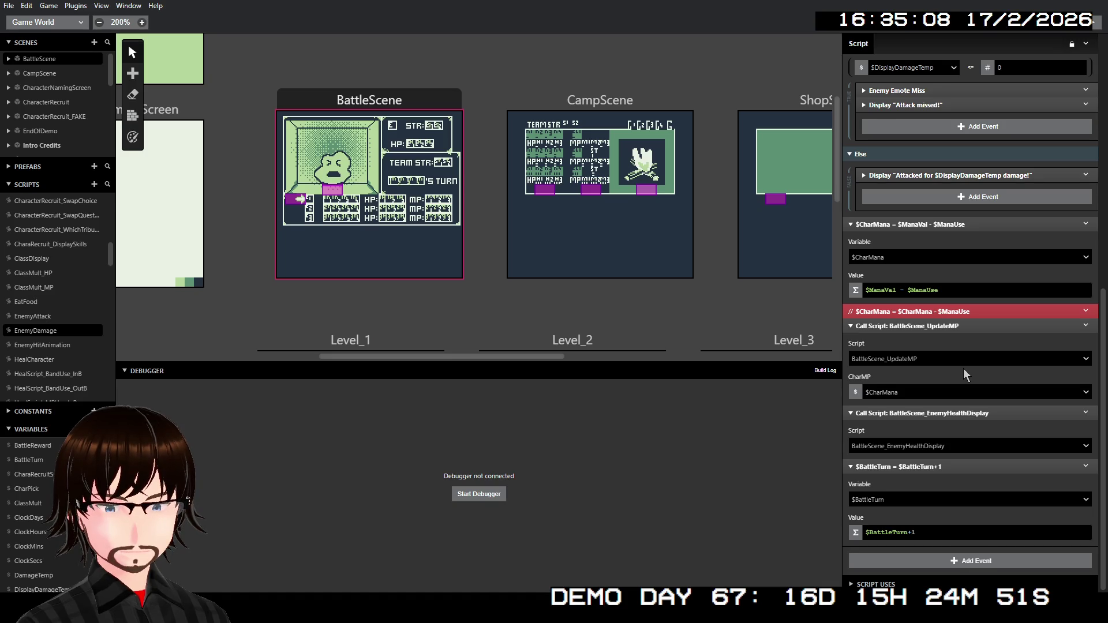
{"action": "scroll", "coordinate": [964, 370], "scroll_direction": "up", "scroll_amount": 1}
{"action": "scroll", "coordinate": [970, 363], "scroll_direction": "down", "scroll_amount": 1}
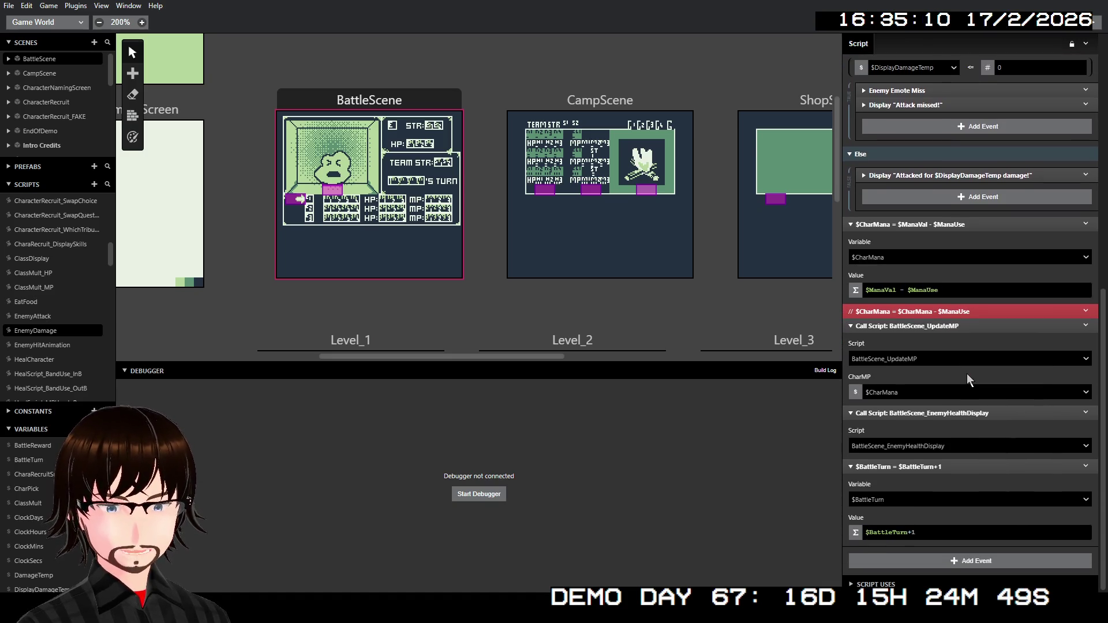
{"action": "scroll", "coordinate": [968, 379], "scroll_direction": "up", "scroll_amount": 2}
{"action": "scroll", "coordinate": [968, 378], "scroll_direction": "down", "scroll_amount": 2}
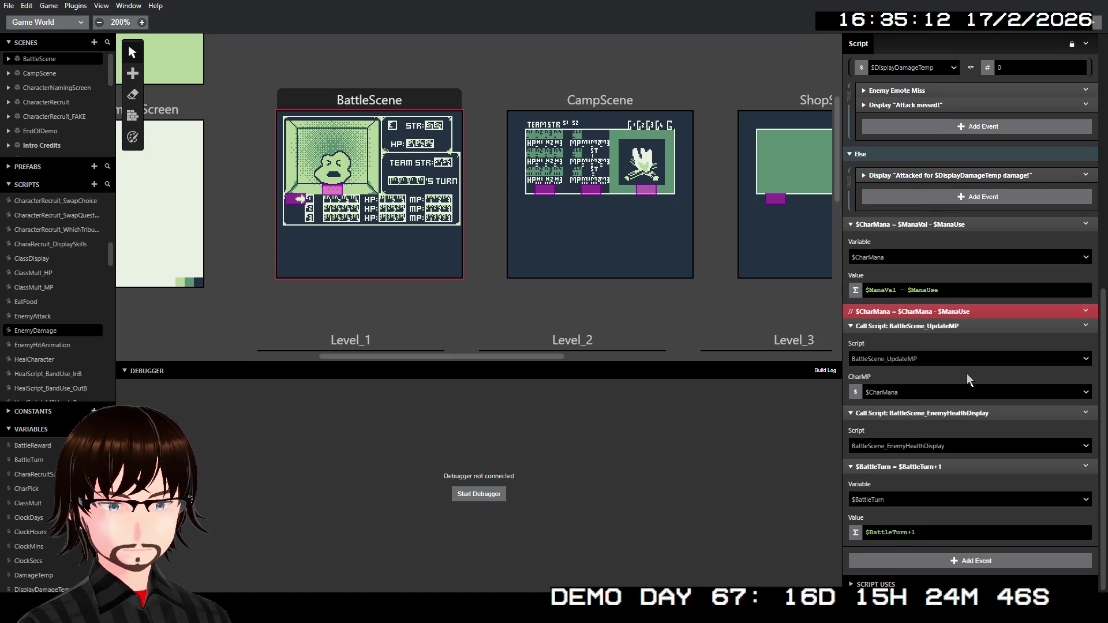
{"action": "left_click", "coordinate": [1086, 326]}
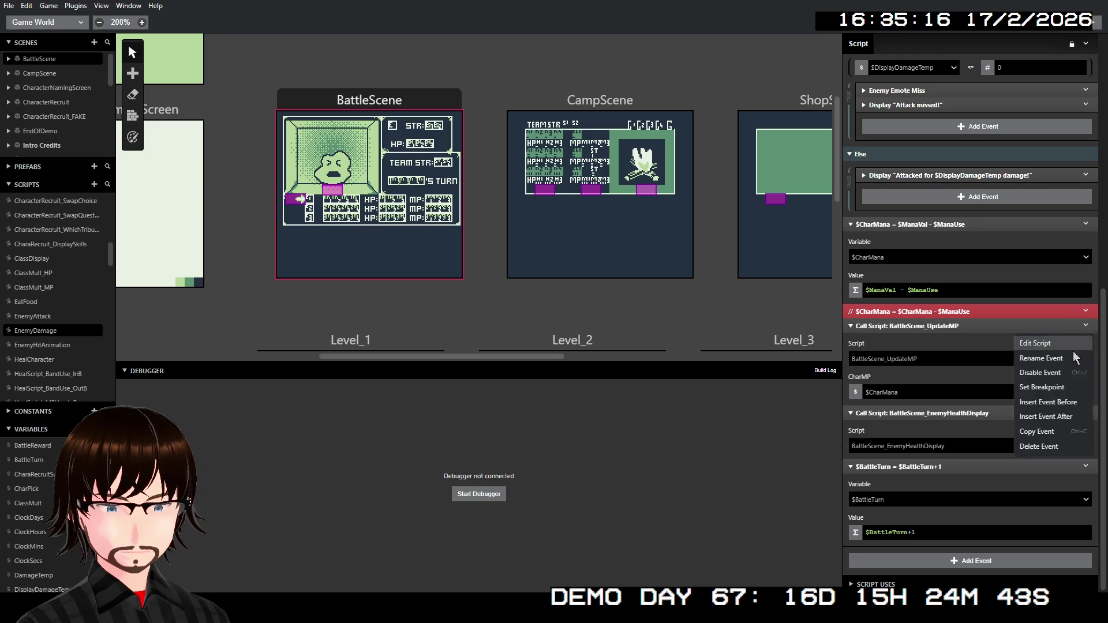
{"action": "left_click", "coordinate": [1063, 445]}
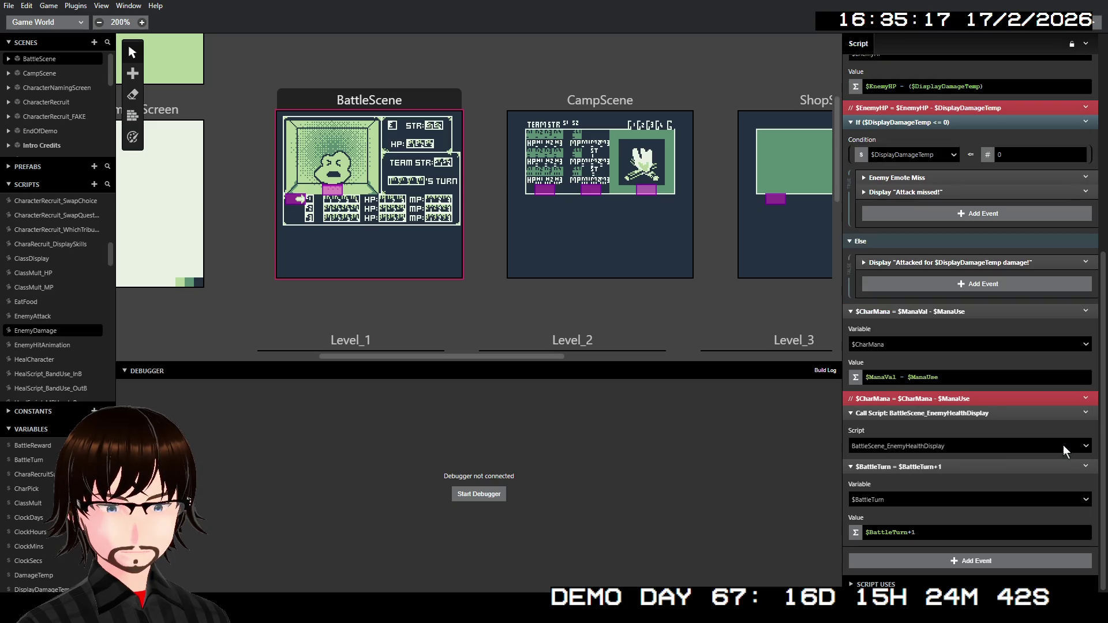
- Insert a Call Script to BattleScene_UpdateMP before the EnemyHealthDisplay call
{"action": "left_click", "coordinate": [1086, 413]}
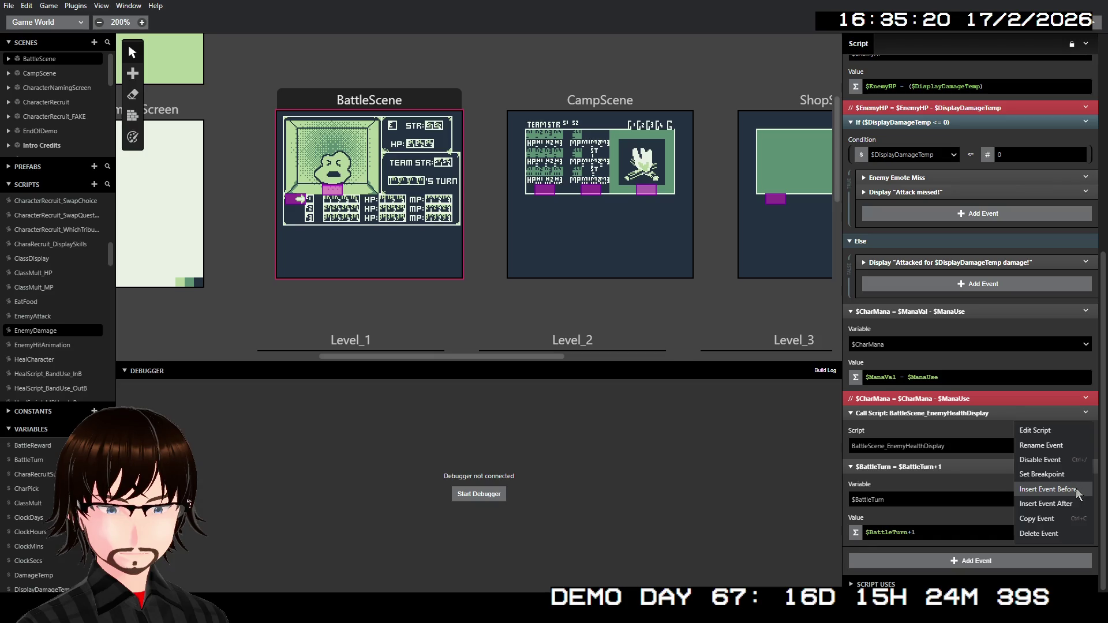
{"action": "left_click", "coordinate": [1076, 489]}
{"action": "left_click", "coordinate": [784, 244]}
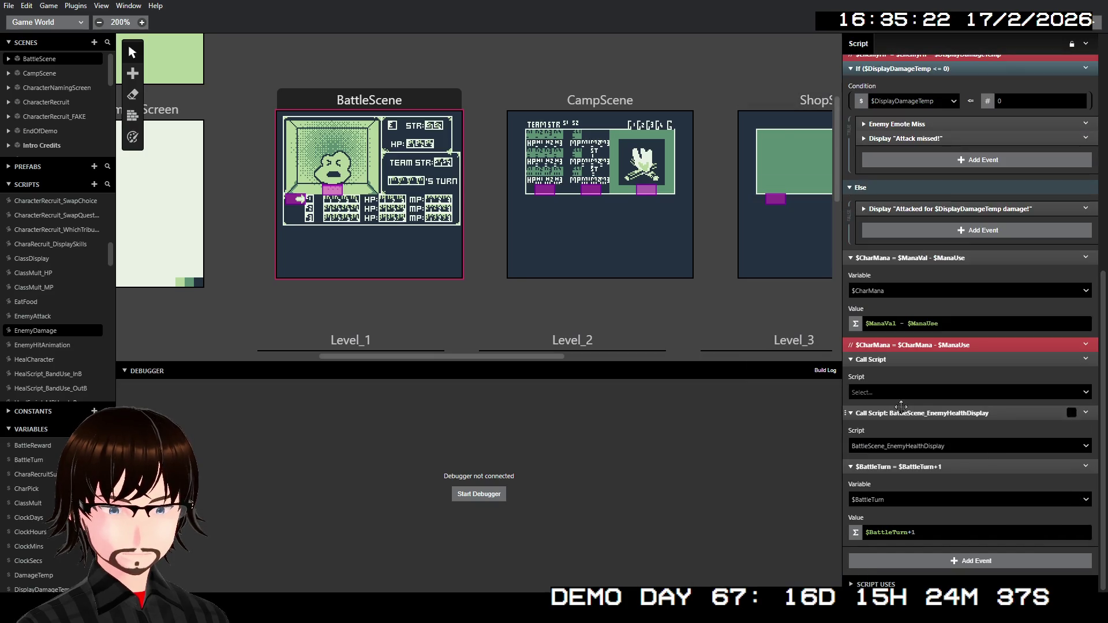
{"action": "left_click", "coordinate": [928, 392]}
{"action": "type", "text": "batt"}
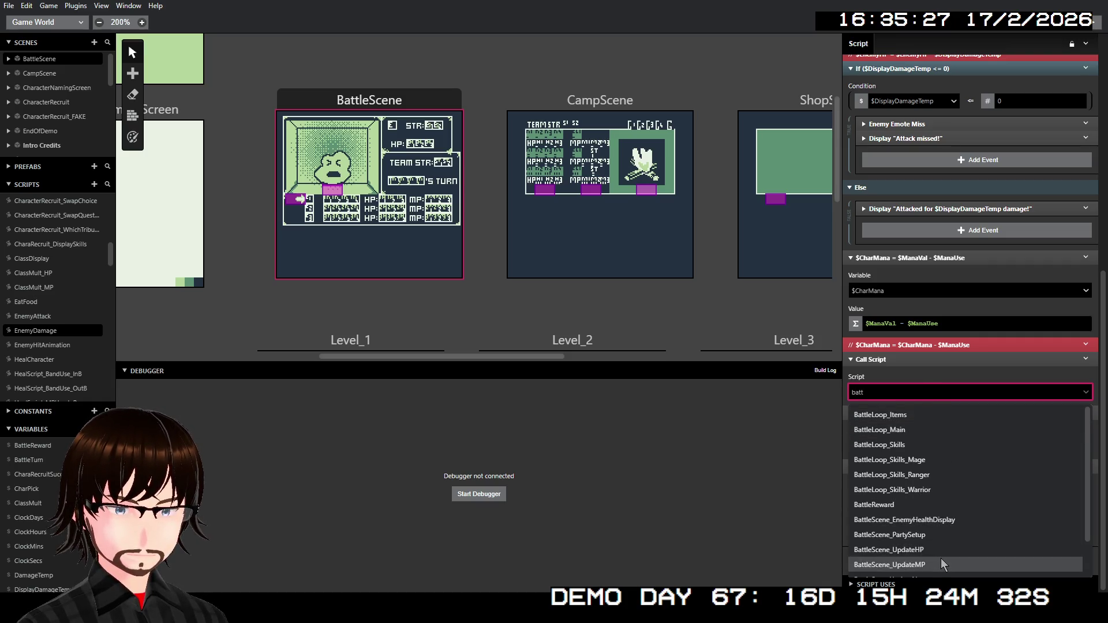
{"action": "left_click", "coordinate": [942, 562]}
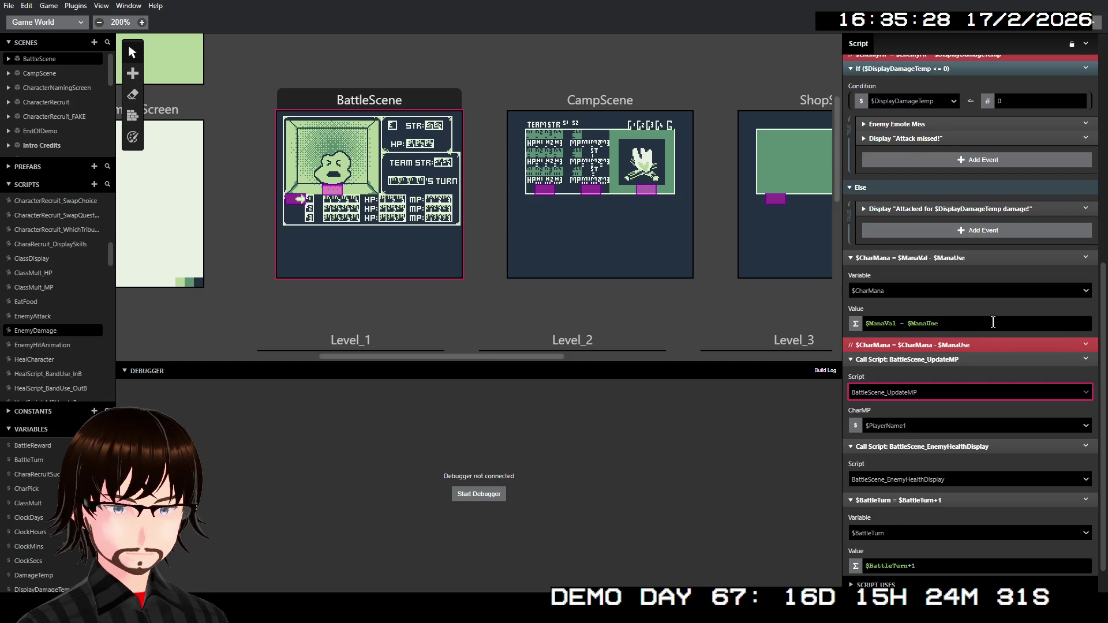
- Pass $CharMana as the CharMP value and start a debug build
{"action": "left_click", "coordinate": [947, 426]}
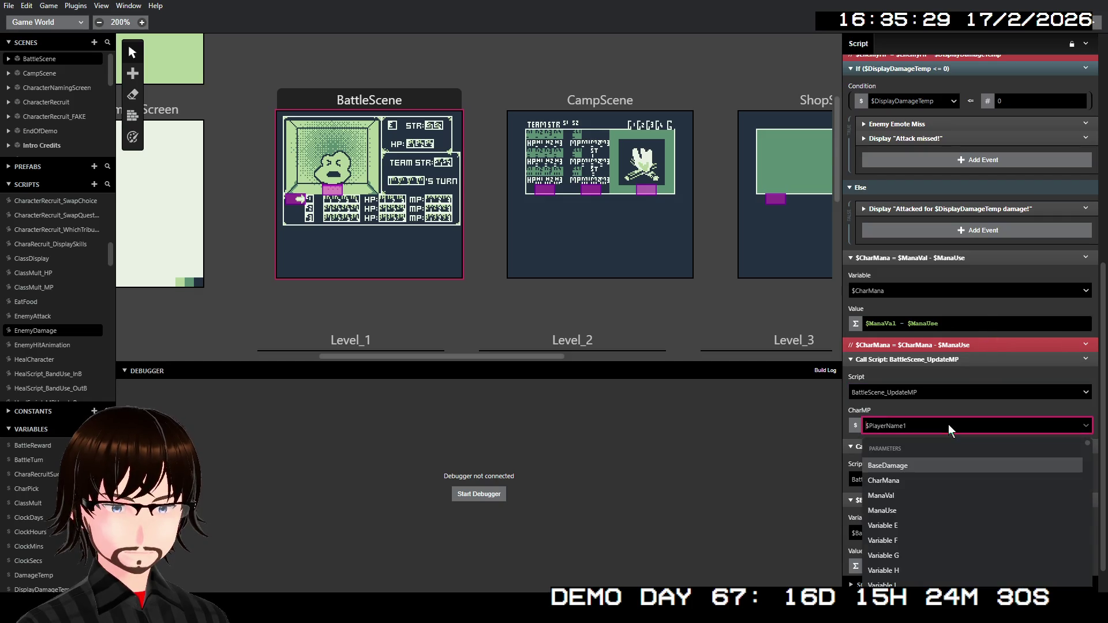
{"action": "left_click", "coordinate": [916, 480]}
{"action": "scroll", "coordinate": [918, 403], "scroll_direction": "up", "scroll_amount": 7}
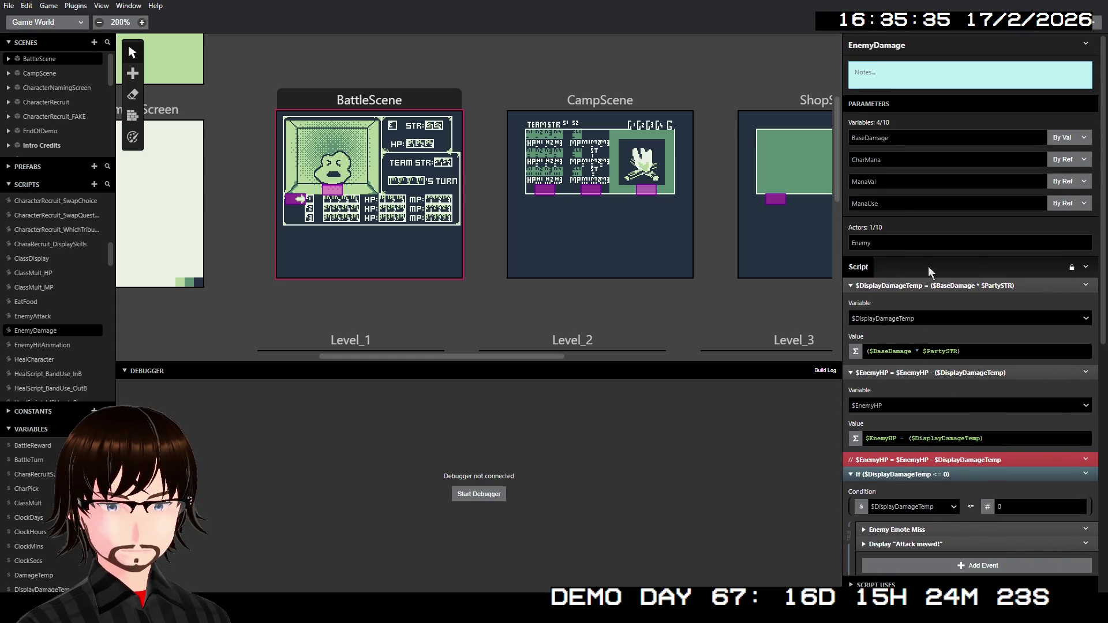
{"action": "scroll", "coordinate": [934, 284], "scroll_direction": "down", "scroll_amount": 7}
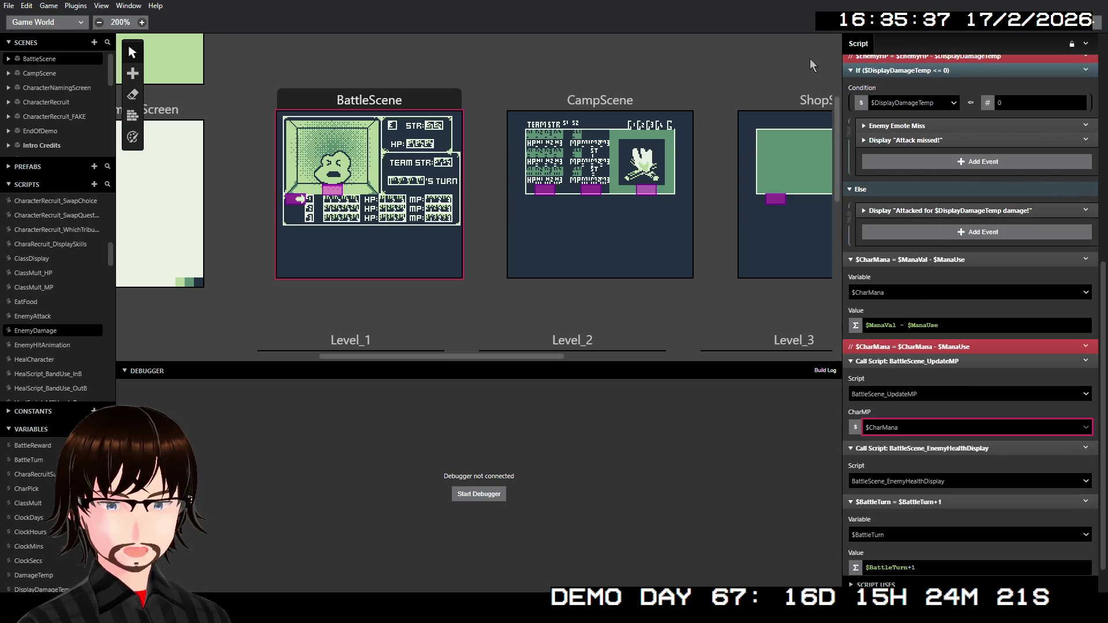
{"action": "left_click", "coordinate": [1091, 29]}
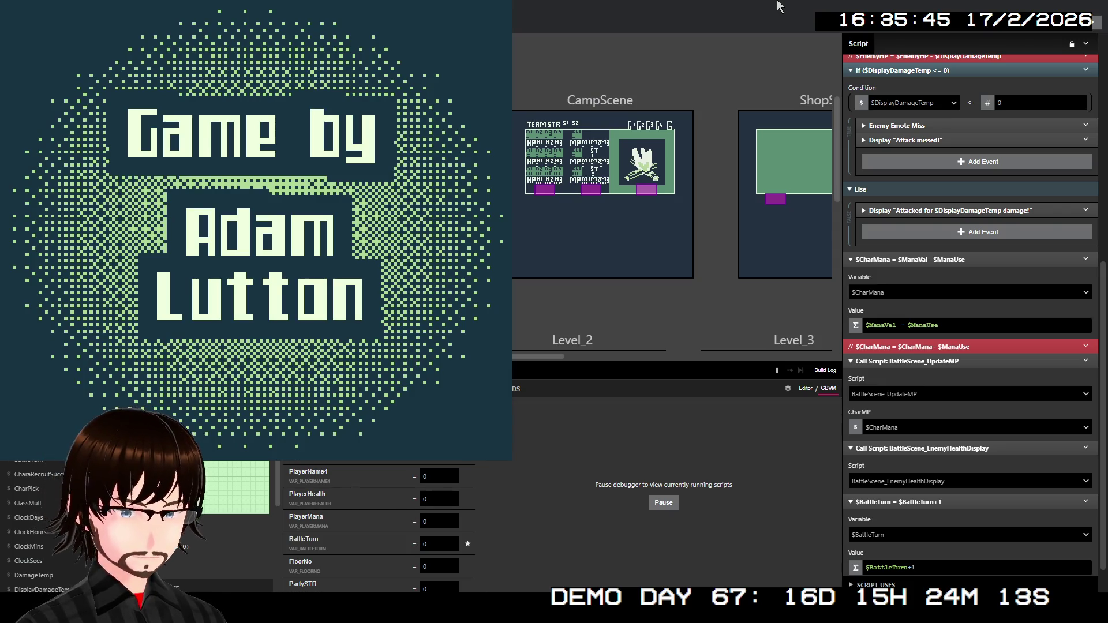
- Start a new game and walk the party upstairs to floor 2 into an enemy encounter
{"action": "key", "text": "z"}
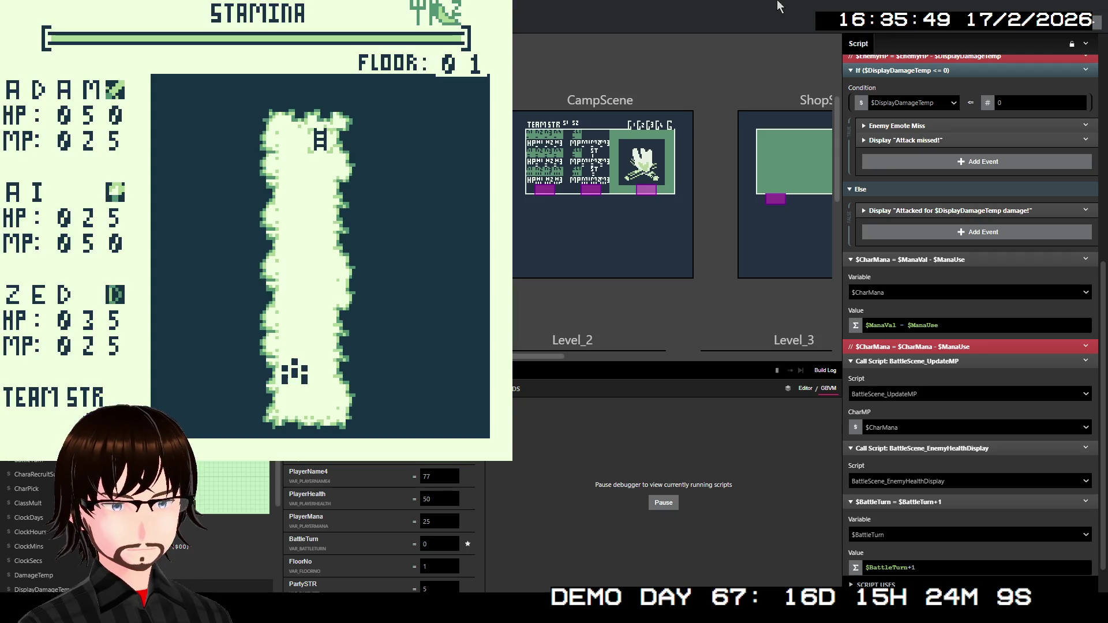
{"action": "key", "text": "Up"}
{"action": "key", "text": "Up"}
{"action": "key", "text": "Up"}
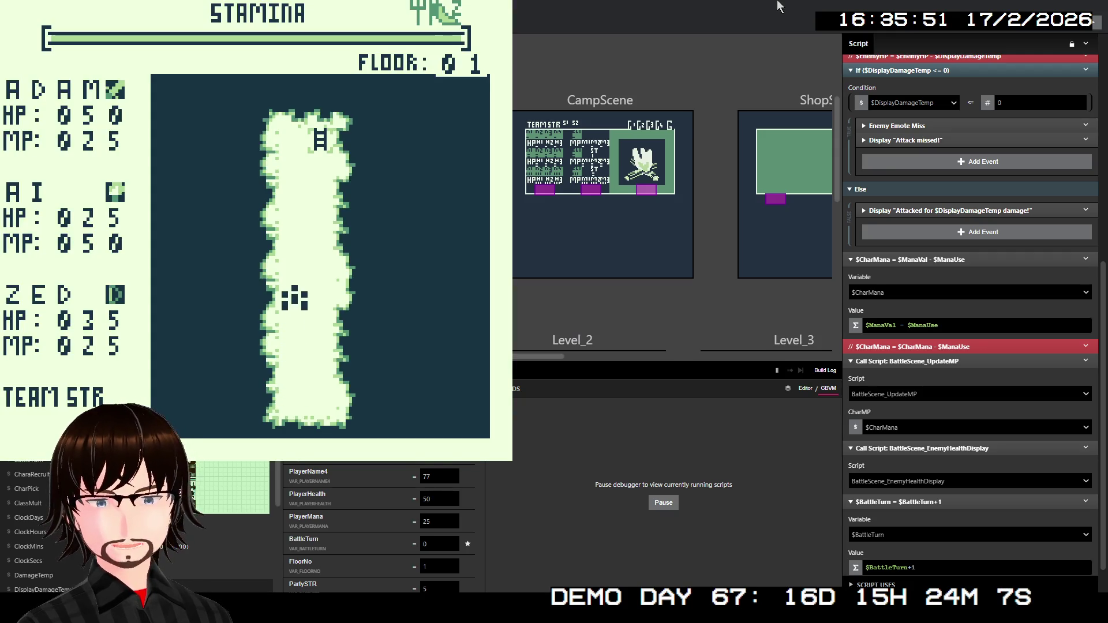
{"action": "key", "text": "Up"}
{"action": "key", "text": "Up"}
{"action": "key", "text": "Up"}
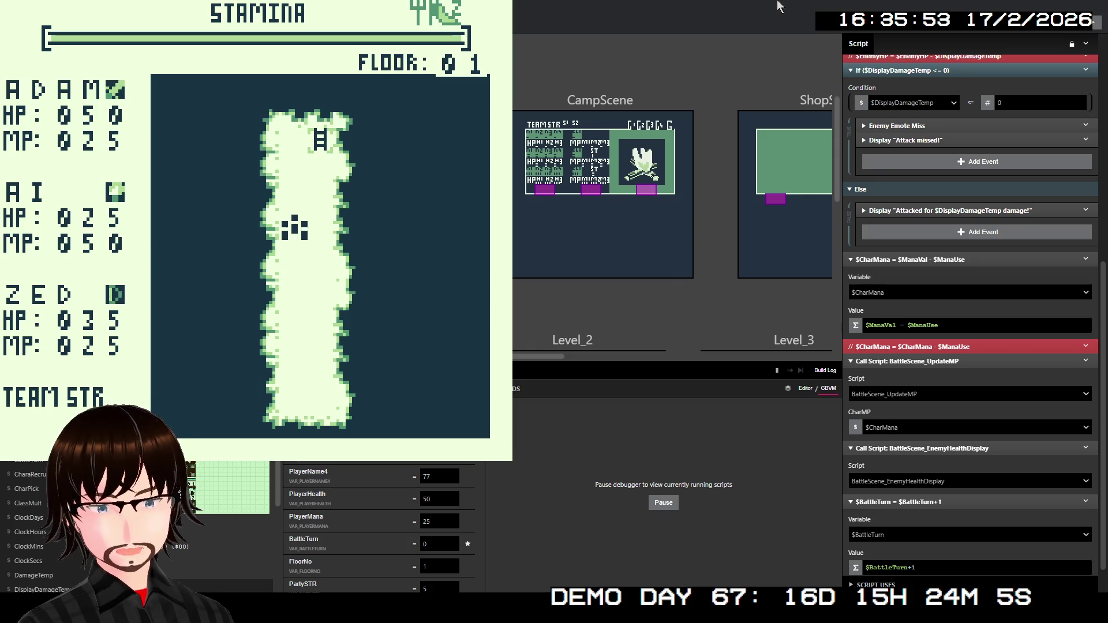
{"action": "key", "text": "Up"}
{"action": "key", "text": "Right"}
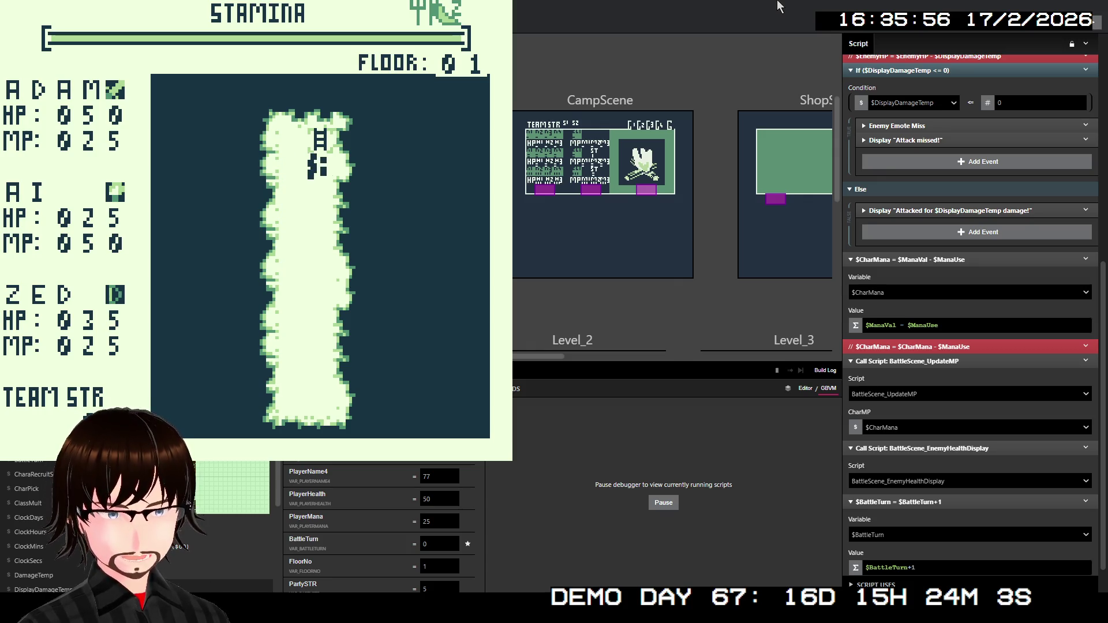
{"action": "key", "text": "Up"}
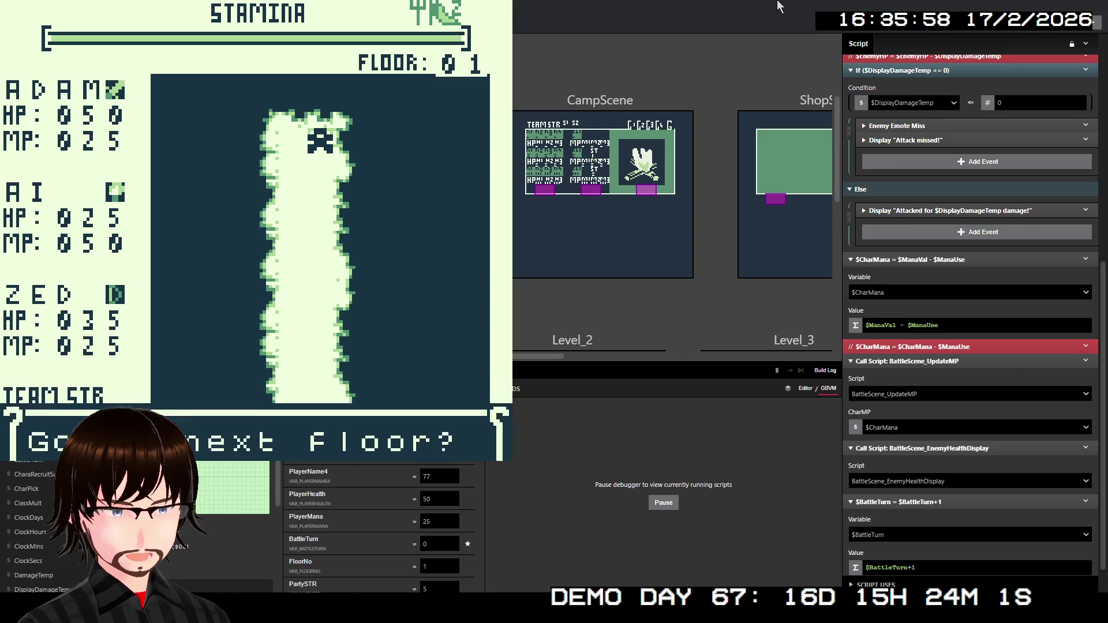
{"action": "key", "text": "z"}
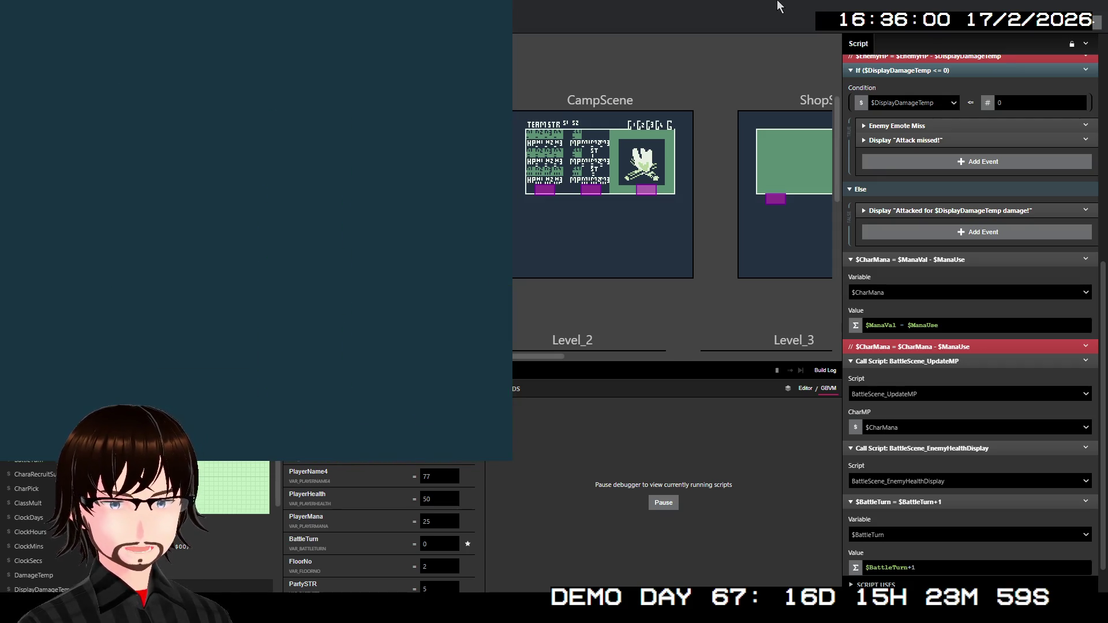
{"action": "key", "text": "Left"}
{"action": "key", "text": "Left"}
{"action": "key", "text": "Left"}
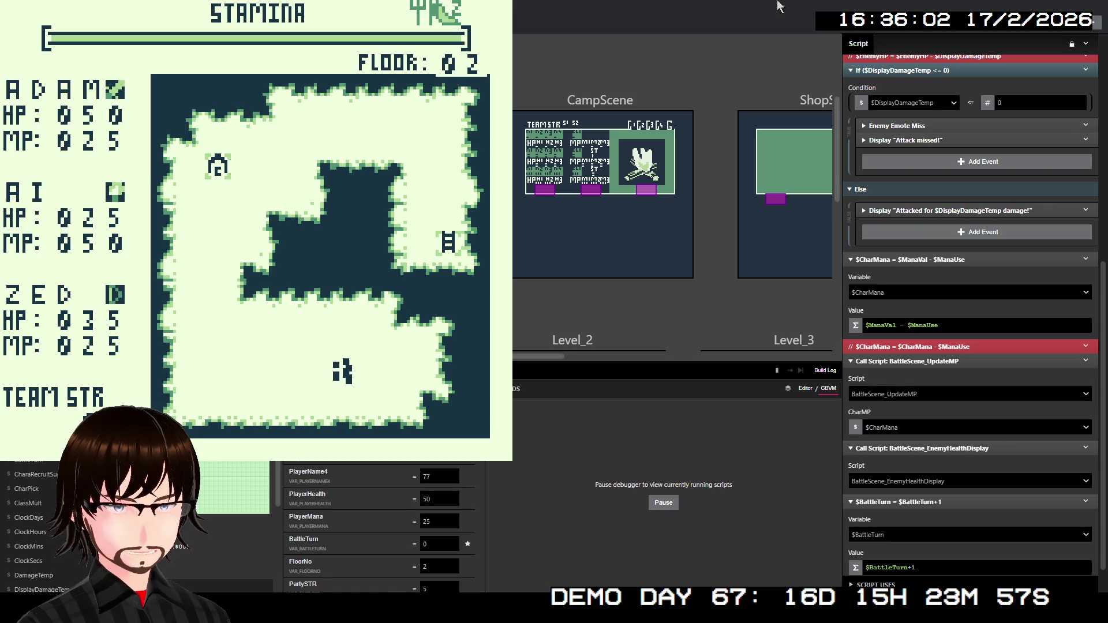
{"action": "key", "text": "Left"}
{"action": "key", "text": "Left"}
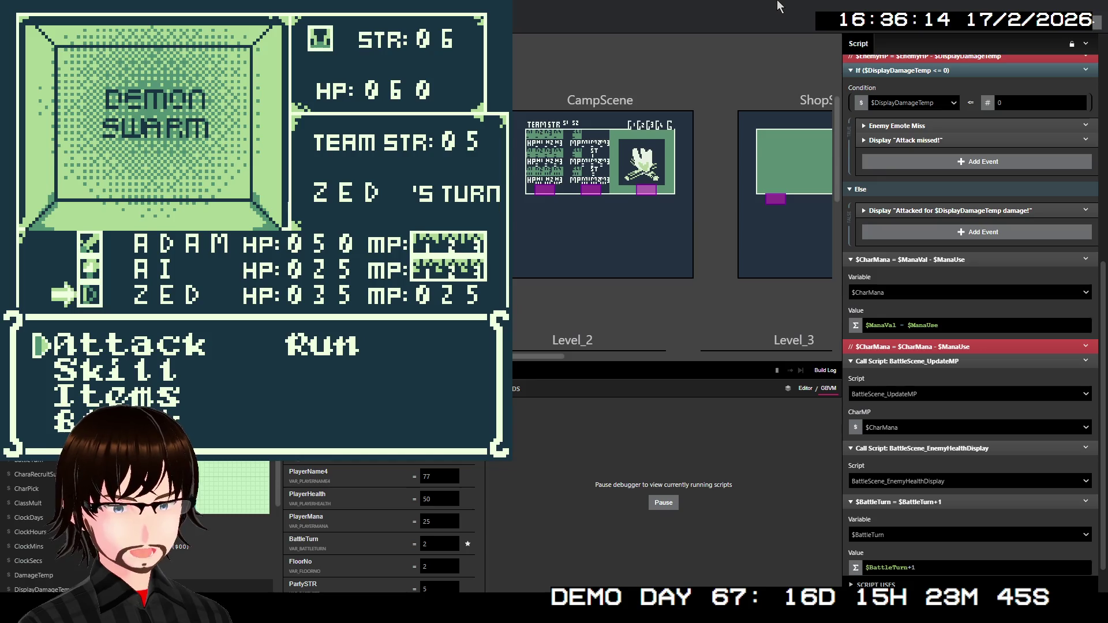
- Toggle the battle menu between Skill and Items, choose Skill, then close the kernel-panicked game
{"action": "key", "text": "Down"}
{"action": "key", "text": "Down"}
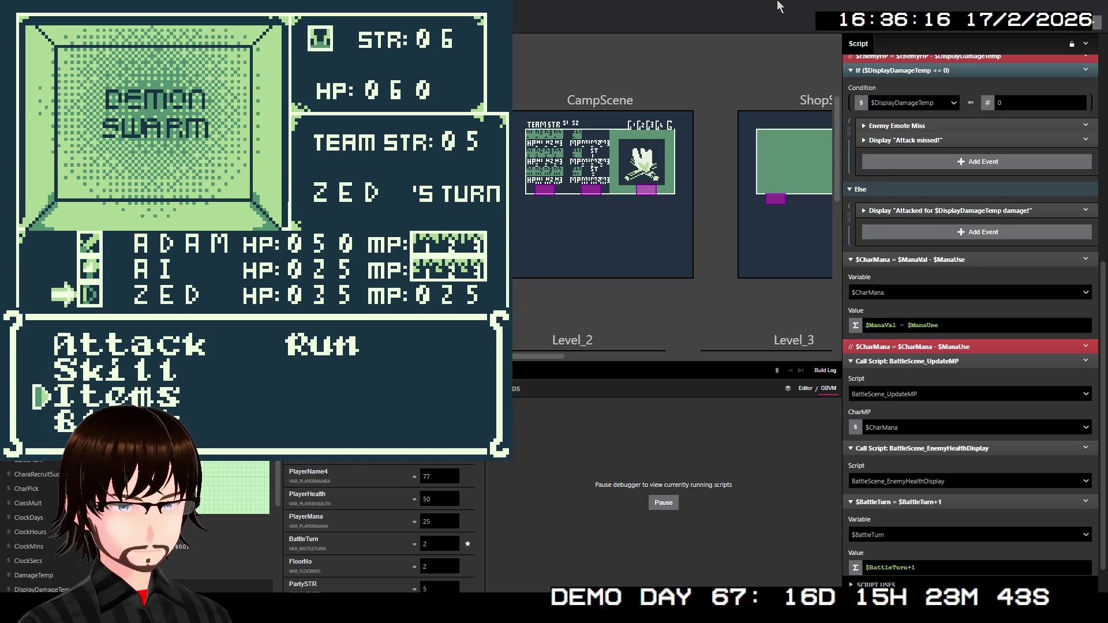
{"action": "key", "text": "Up"}
{"action": "key", "text": "Down"}
{"action": "key", "text": "Up"}
{"action": "key", "text": "Down"}
{"action": "key", "text": "Up"}
{"action": "key", "text": "Down"}
{"action": "key", "text": "Up"}
{"action": "key", "text": "Down"}
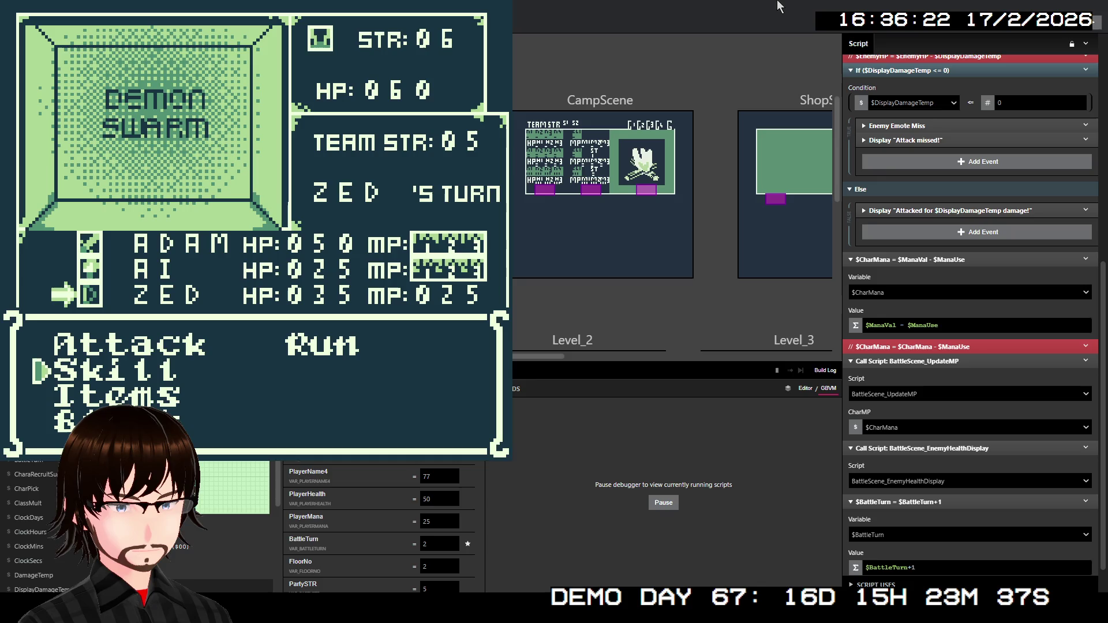
{"action": "key", "text": "Up"}
{"action": "key", "text": "z"}
{"action": "key", "text": "z"}
{"action": "key", "text": "z"}
{"action": "key", "text": "z"}
{"action": "key", "text": "z"}
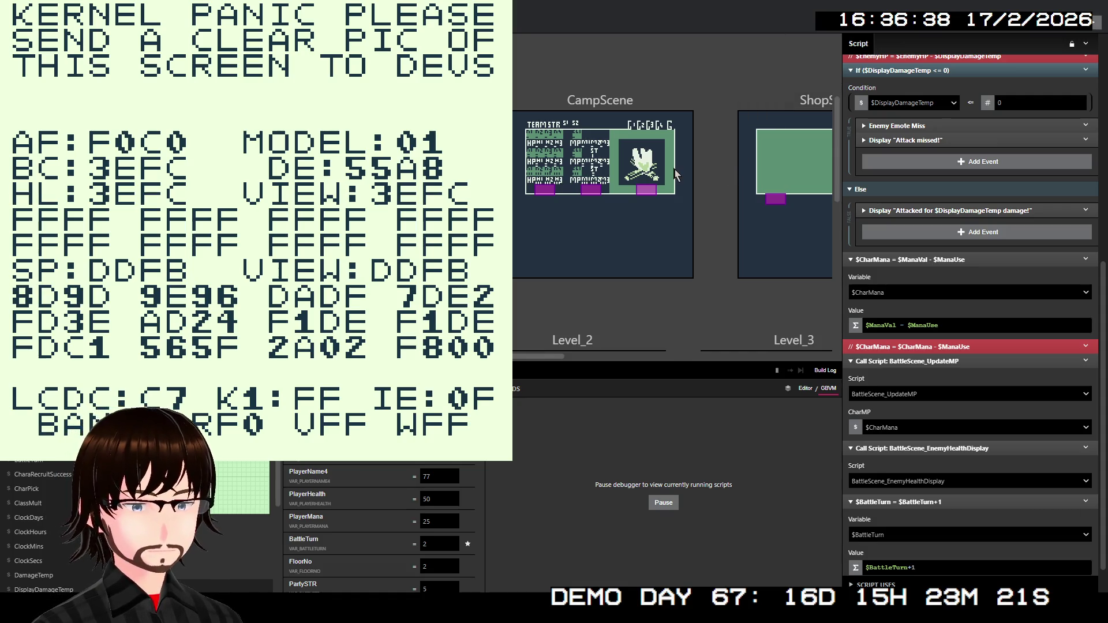
{"action": "key", "text": "alt+F4"}
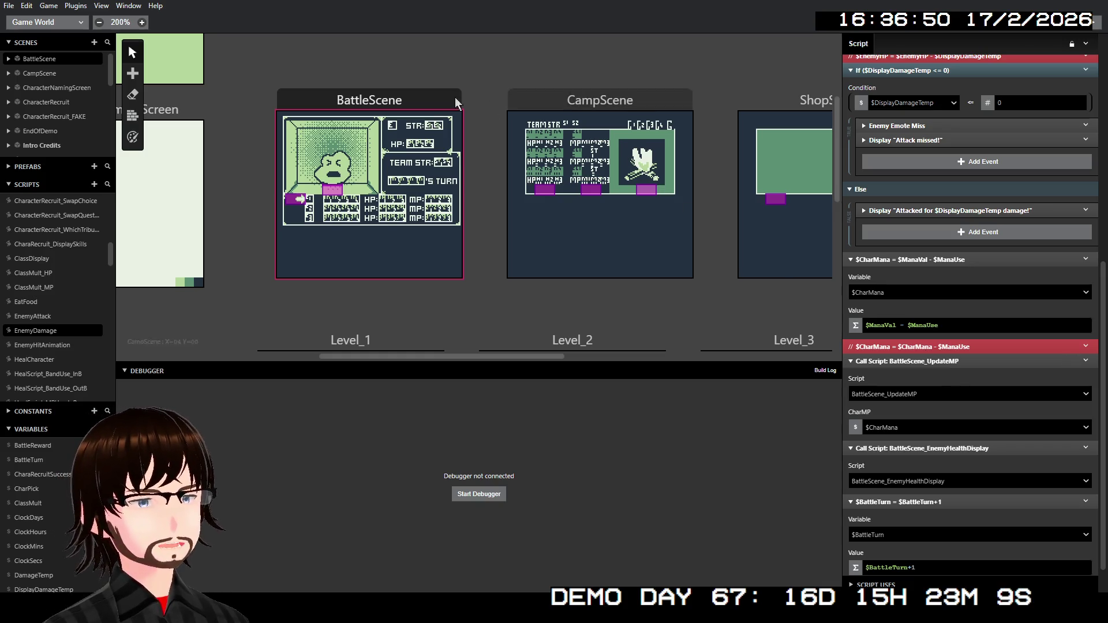
- Select BattleScene and inspect each of the three PartySetup calls under InitUISetup
{"action": "left_click", "coordinate": [438, 95]}
{"action": "scroll", "coordinate": [978, 256], "scroll_direction": "up", "scroll_amount": 5}
{"action": "scroll", "coordinate": [978, 255], "scroll_direction": "down", "scroll_amount": 3}
{"action": "scroll", "coordinate": [978, 255], "scroll_direction": "up", "scroll_amount": 3}
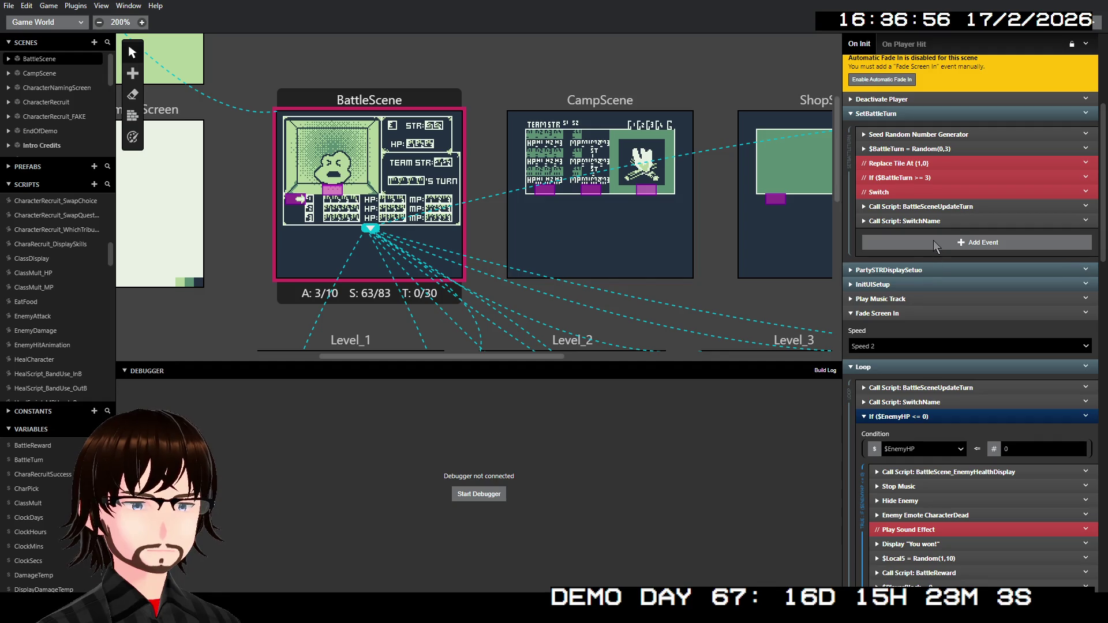
{"action": "left_click", "coordinate": [916, 284]}
{"action": "left_click", "coordinate": [940, 306]}
{"action": "scroll", "coordinate": [962, 338], "scroll_direction": "down", "scroll_amount": 1}
{"action": "scroll", "coordinate": [962, 339], "scroll_direction": "down", "scroll_amount": 2}
{"action": "left_click", "coordinate": [941, 190]}
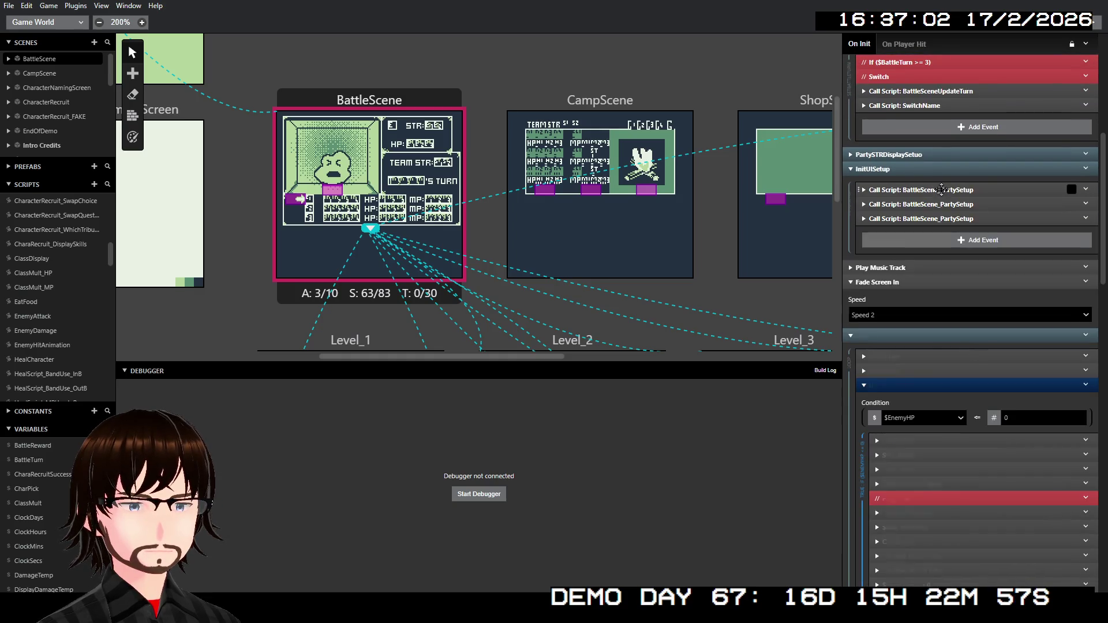
{"action": "left_click", "coordinate": [944, 205]}
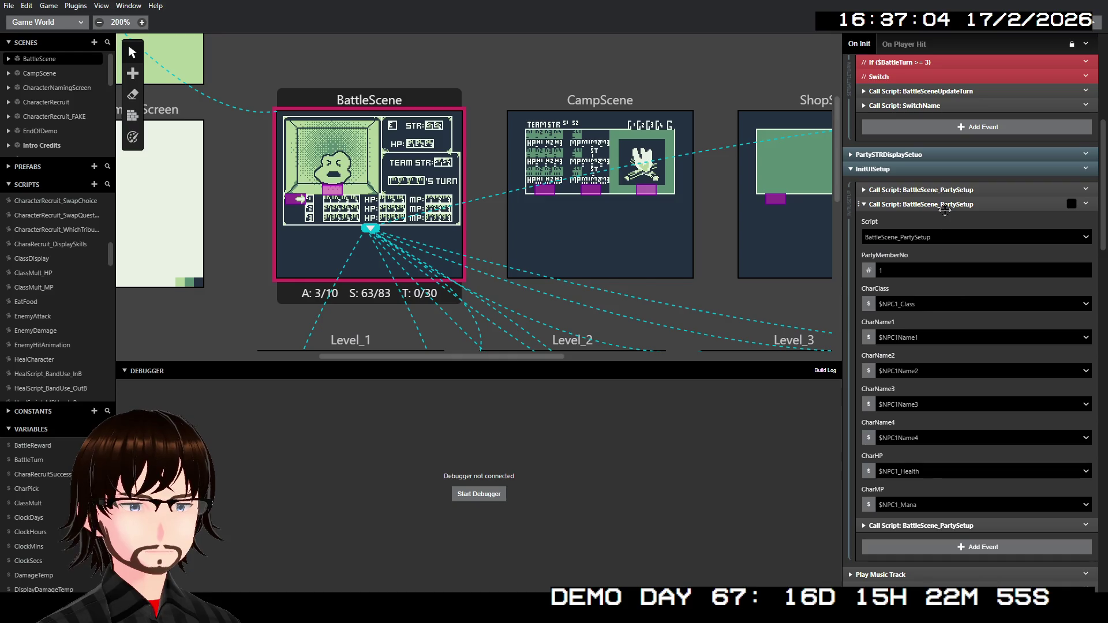
{"action": "left_click", "coordinate": [945, 206]}
{"action": "left_click", "coordinate": [945, 220]}
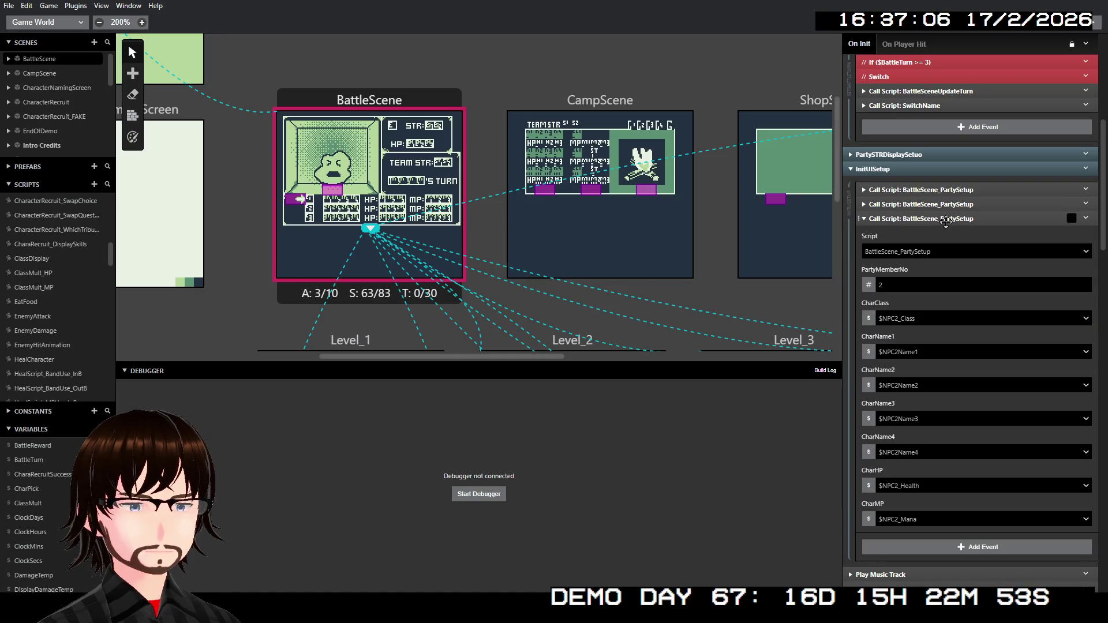
{"action": "left_click", "coordinate": [945, 220]}
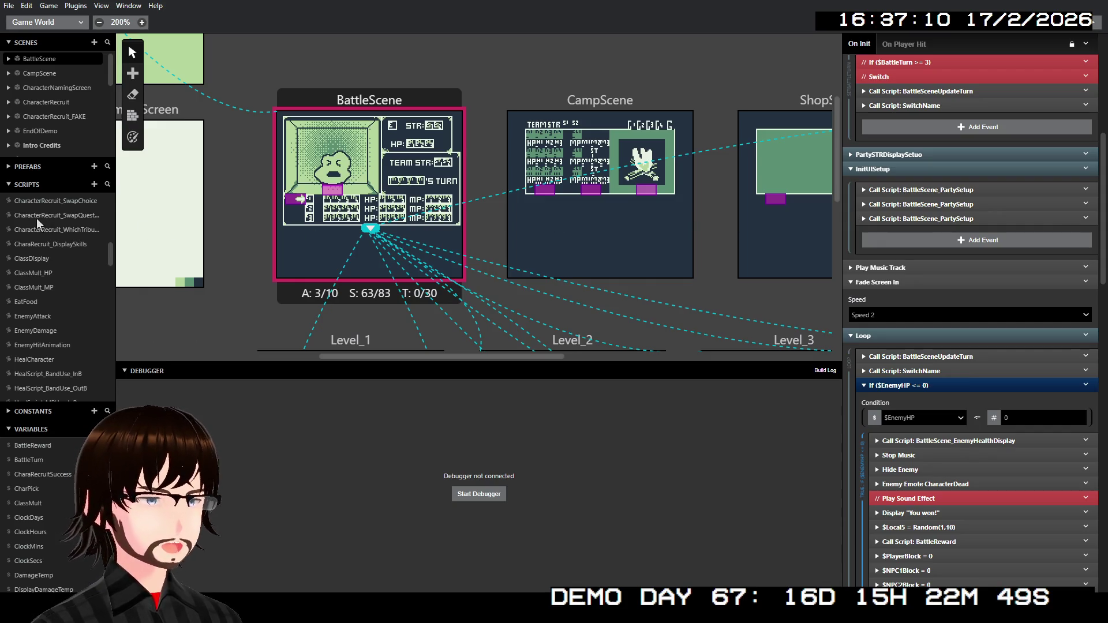
- Open the BattleScene_PartySetup script from the Scripts list
{"action": "scroll", "coordinate": [37, 243], "scroll_direction": "up", "scroll_amount": 5}
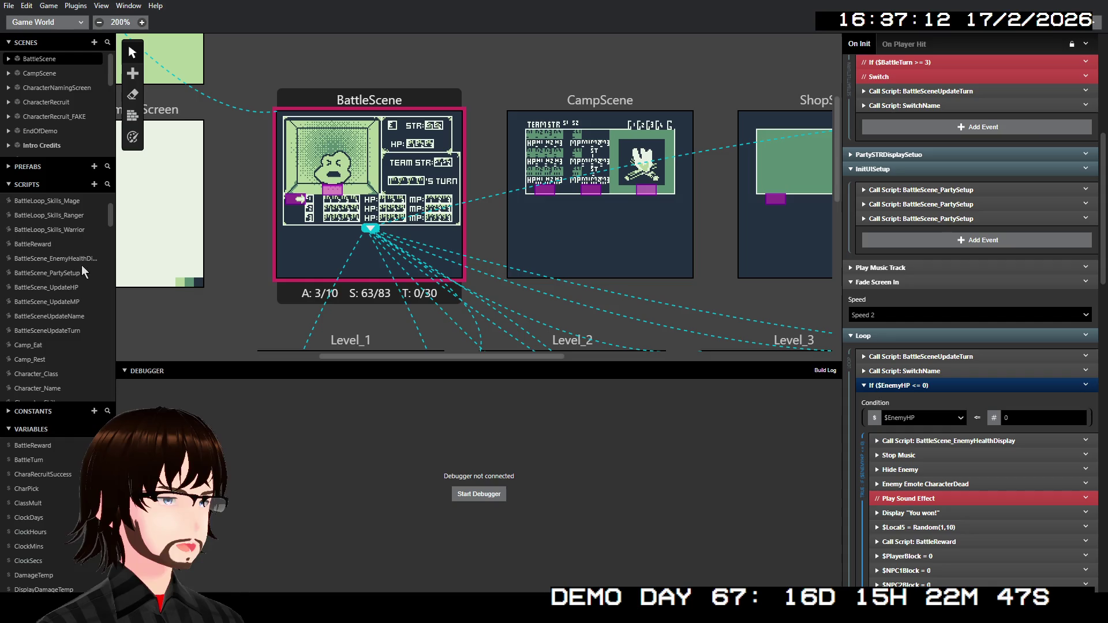
{"action": "scroll", "coordinate": [76, 287], "scroll_direction": "up", "scroll_amount": 5}
{"action": "scroll", "coordinate": [77, 286], "scroll_direction": "up", "scroll_amount": 2}
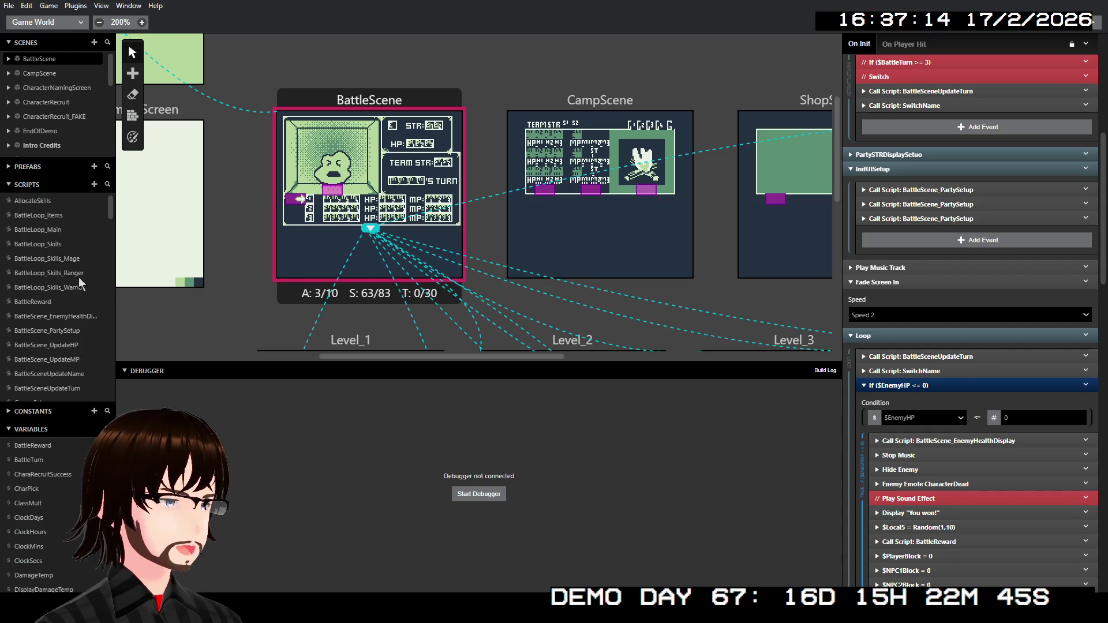
{"action": "left_click", "coordinate": [76, 331]}
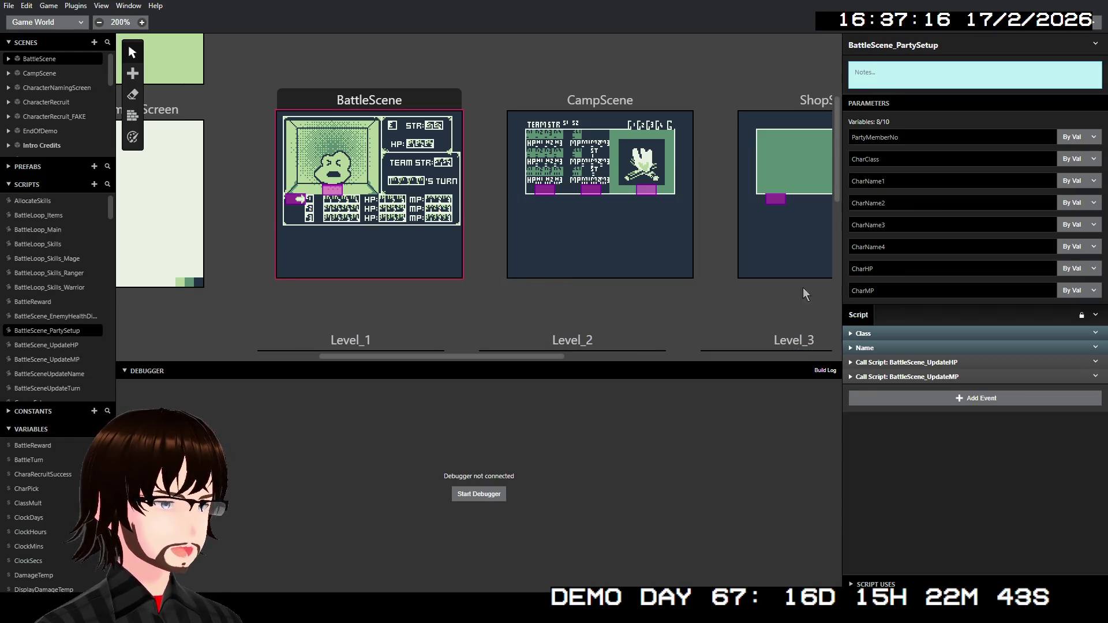
- Expand the UpdateMP and UpdateHP calls, then open BattleScene_UpdateHP and its first row expression
{"action": "left_click", "coordinate": [922, 377]}
{"action": "left_click", "coordinate": [929, 364]}
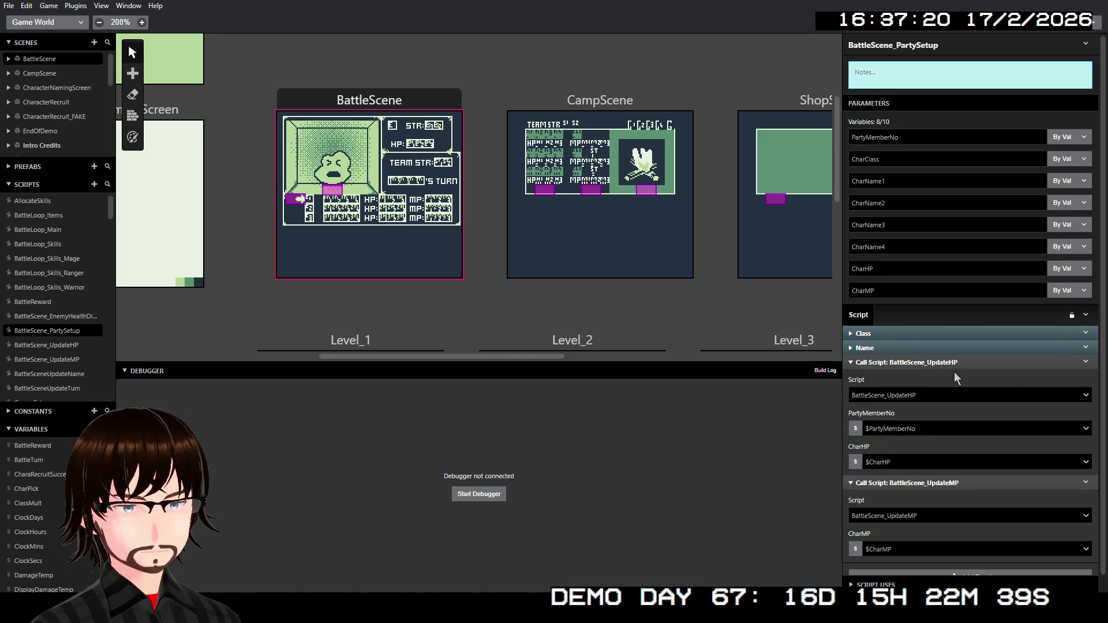
{"action": "scroll", "coordinate": [979, 372], "scroll_direction": "down", "scroll_amount": 1}
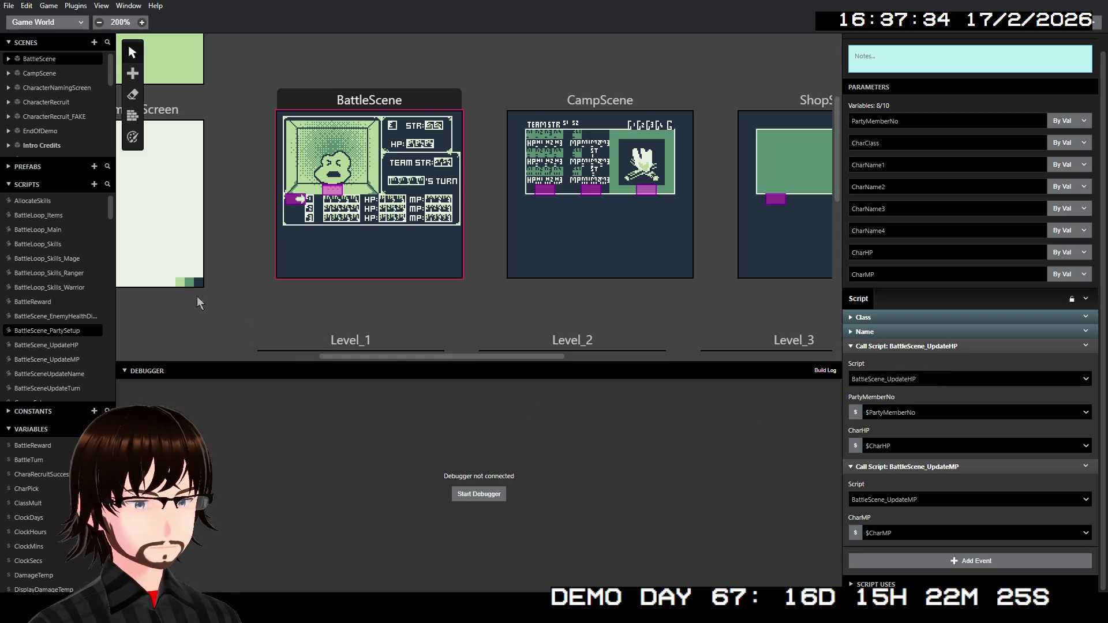
{"action": "left_click", "coordinate": [69, 345]}
{"action": "left_click", "coordinate": [1031, 234]}
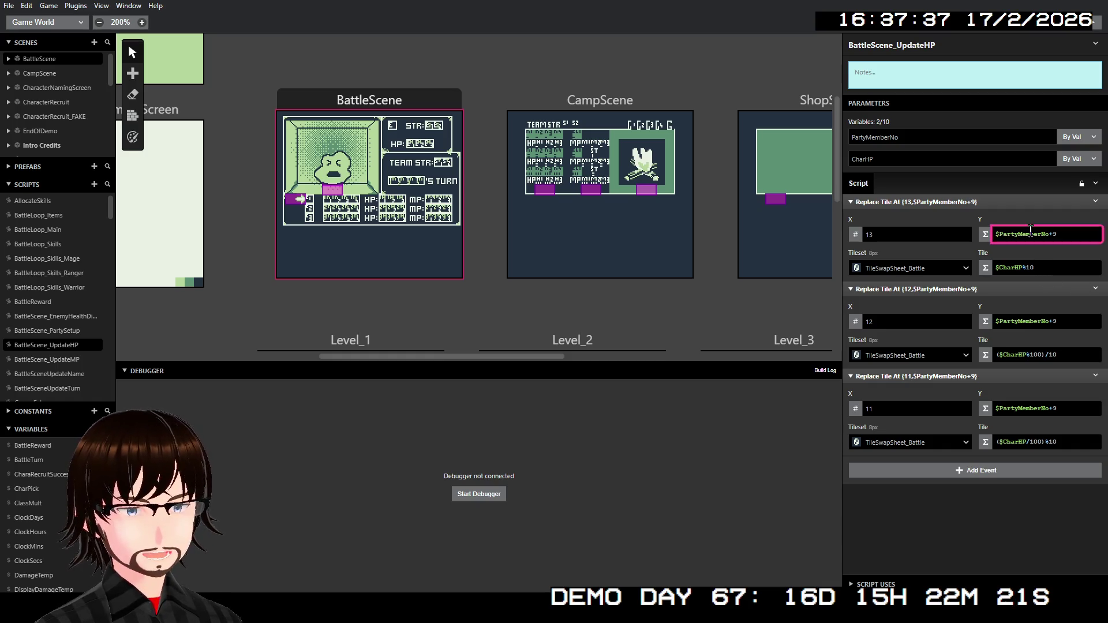
- Search the $PartyMemberNo variable chooser for 'ba' without changing it, then open BattleScene_UpdateMP
{"action": "key", "text": "Escape"}
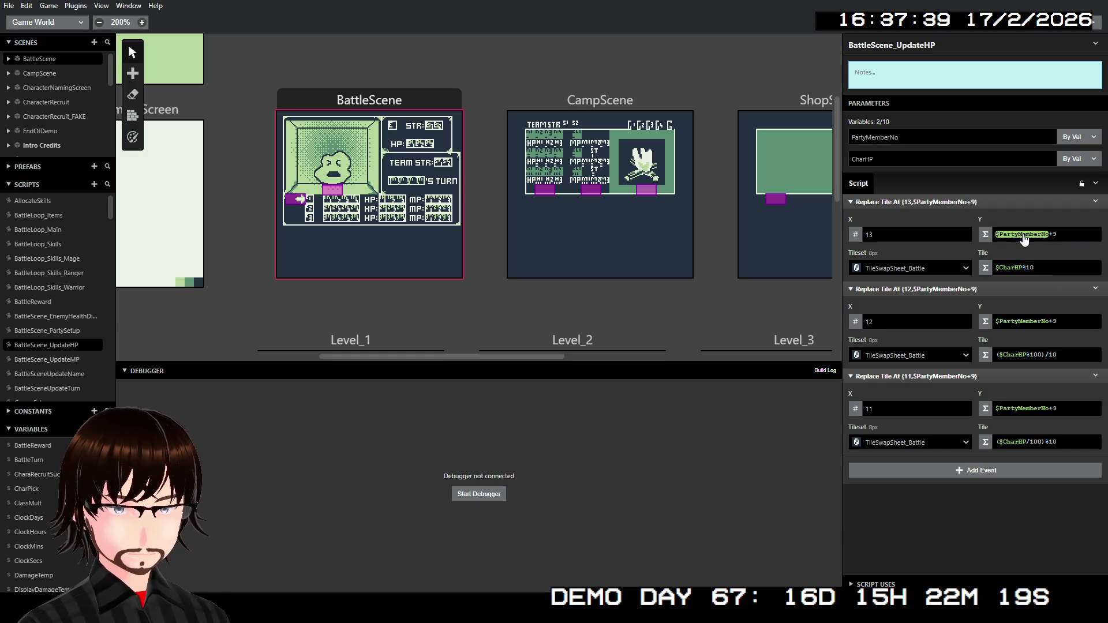
{"action": "left_click", "coordinate": [1022, 238]}
{"action": "type", "text": "b"}
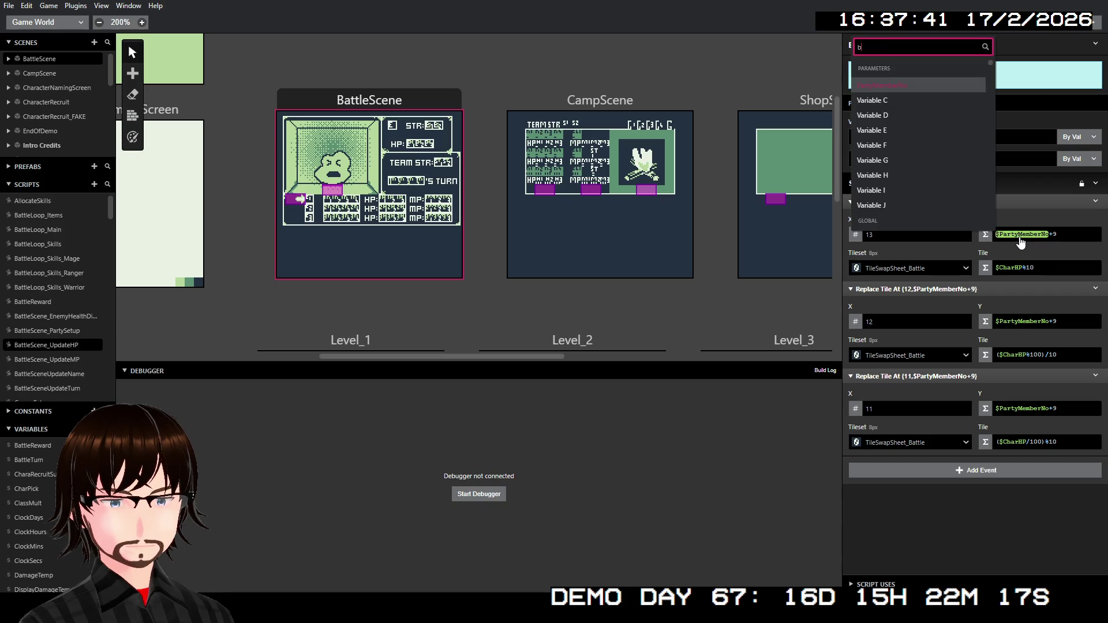
{"action": "type", "text": "a"}
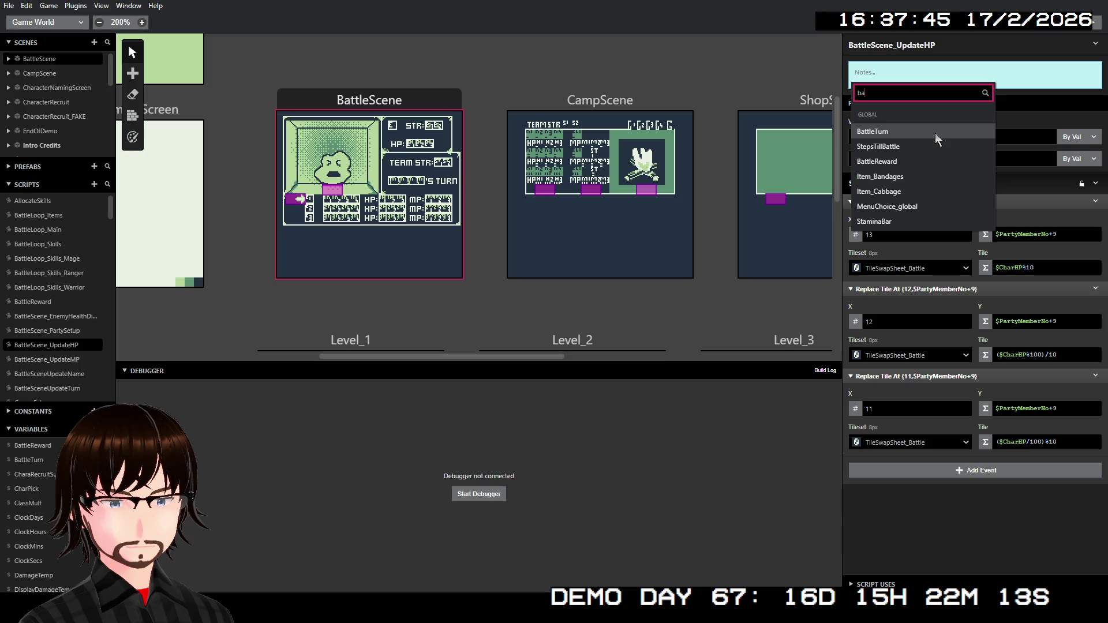
{"action": "left_click", "coordinate": [997, 506]}
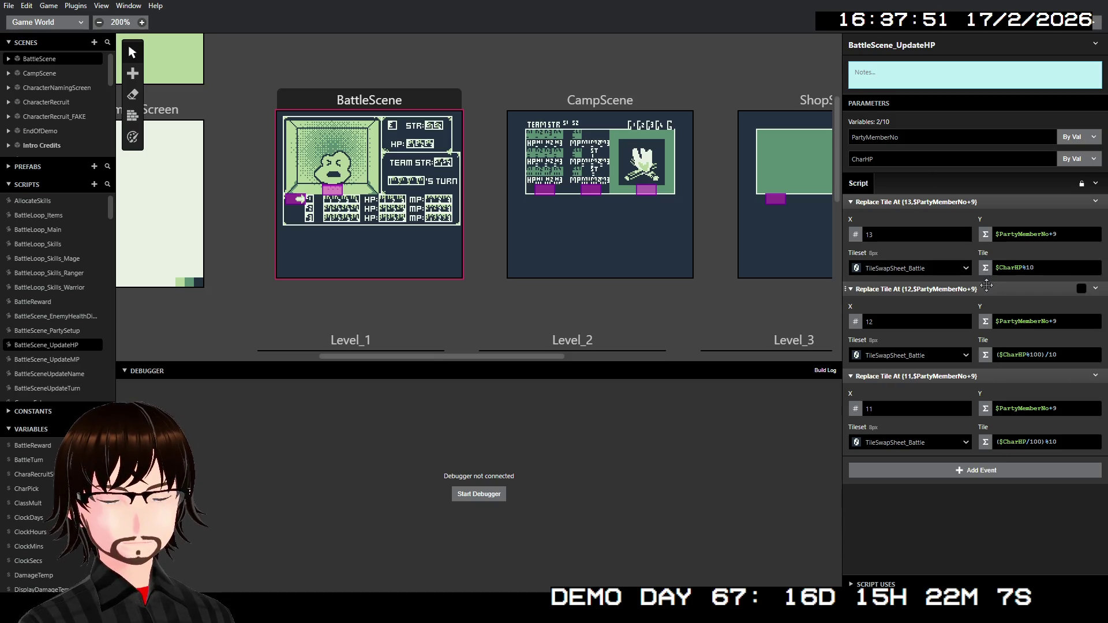
{"action": "left_click", "coordinate": [71, 360]}
{"action": "left_click", "coordinate": [926, 180]}
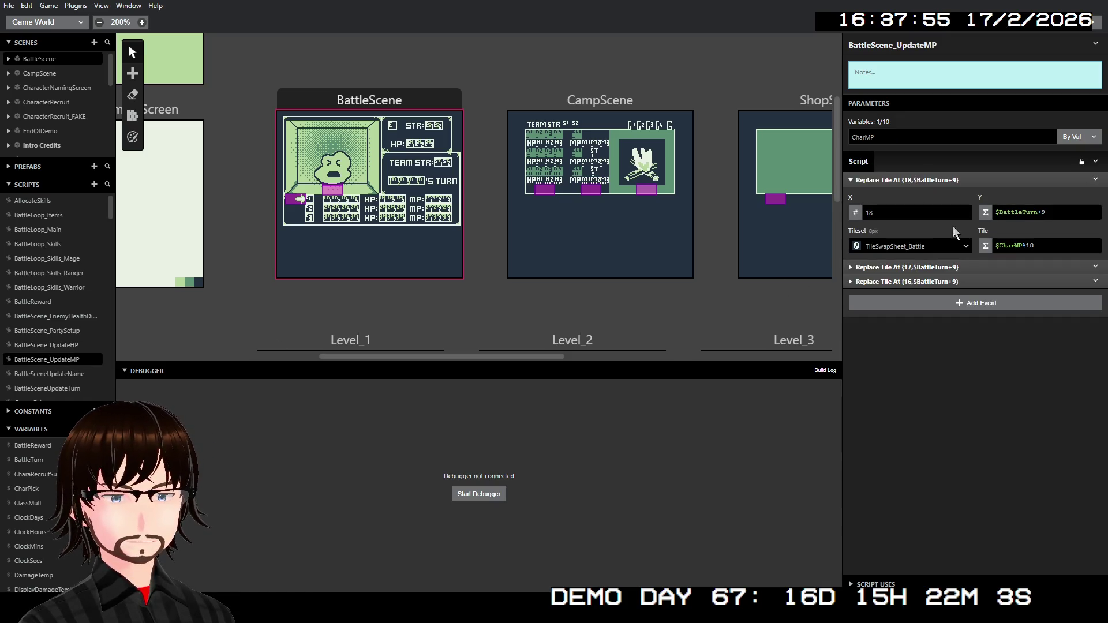
- Expand the three Replace Tile At events and replace $BattleTurn in each row with a new parameter
{"action": "left_click", "coordinate": [956, 266]}
{"action": "left_click", "coordinate": [947, 354]}
{"action": "key", "text": "ctrl+z"}
{"action": "key", "text": "ctrl+z"}
{"action": "key", "text": "ctrl+z"}
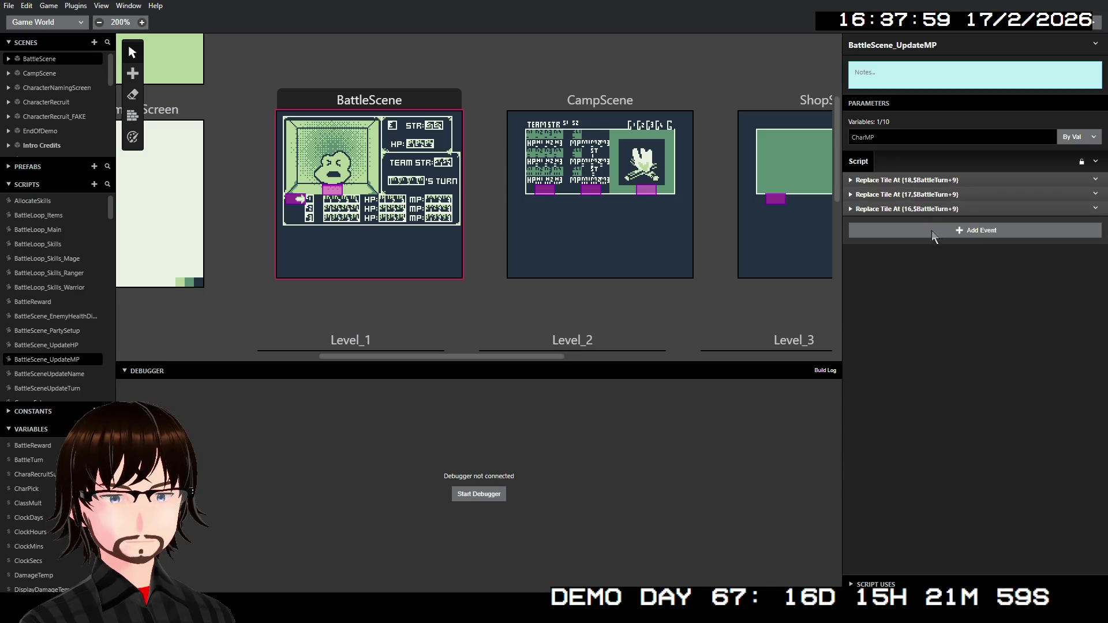
{"action": "left_click", "coordinate": [909, 179]}
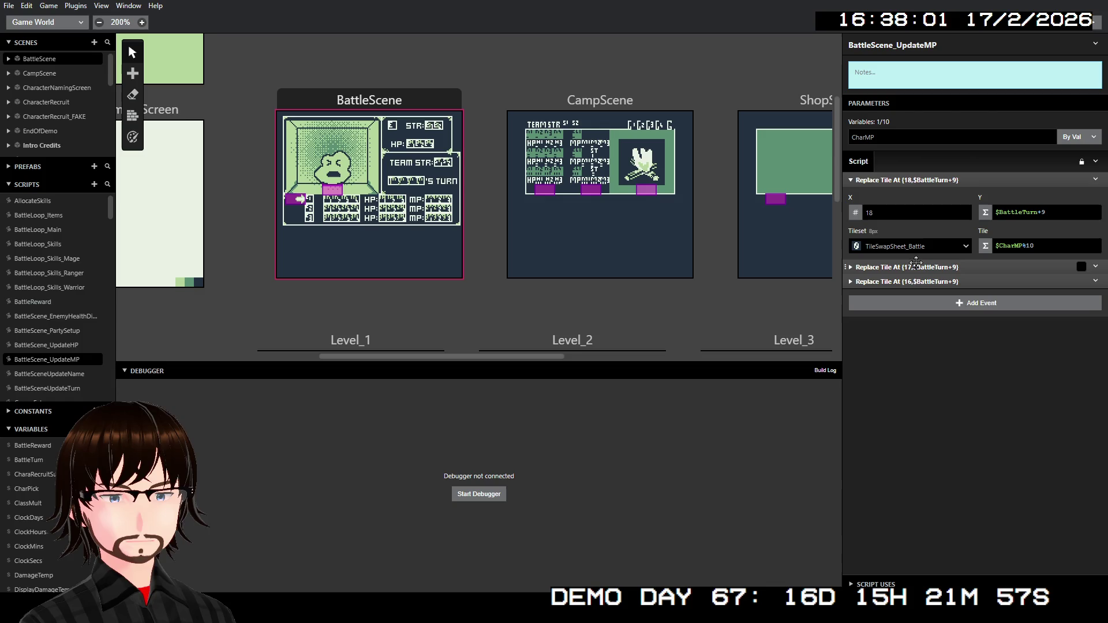
{"action": "left_click", "coordinate": [916, 266]}
{"action": "left_click", "coordinate": [929, 354]}
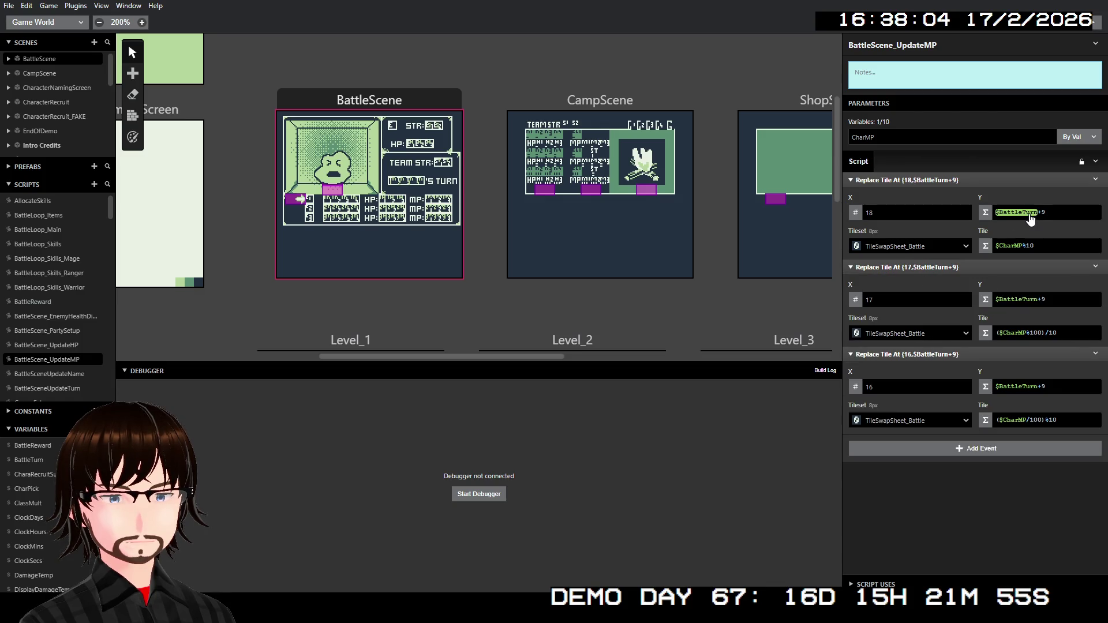
{"action": "left_click", "coordinate": [1010, 212]}
{"action": "left_click", "coordinate": [910, 69]}
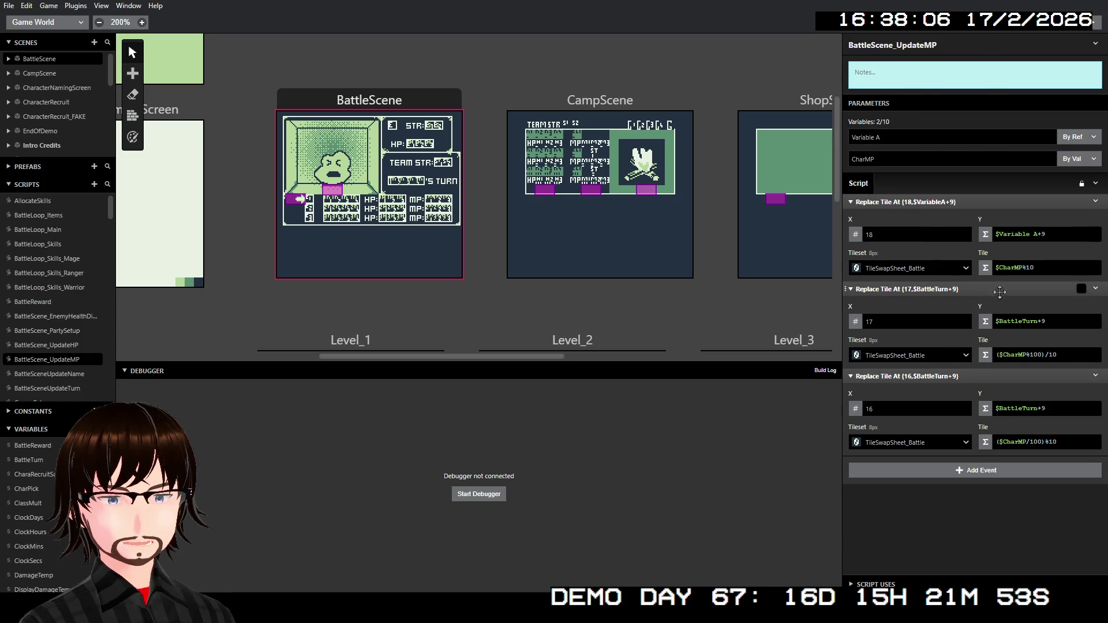
{"action": "left_click", "coordinate": [1021, 323]}
{"action": "left_click", "coordinate": [917, 177]}
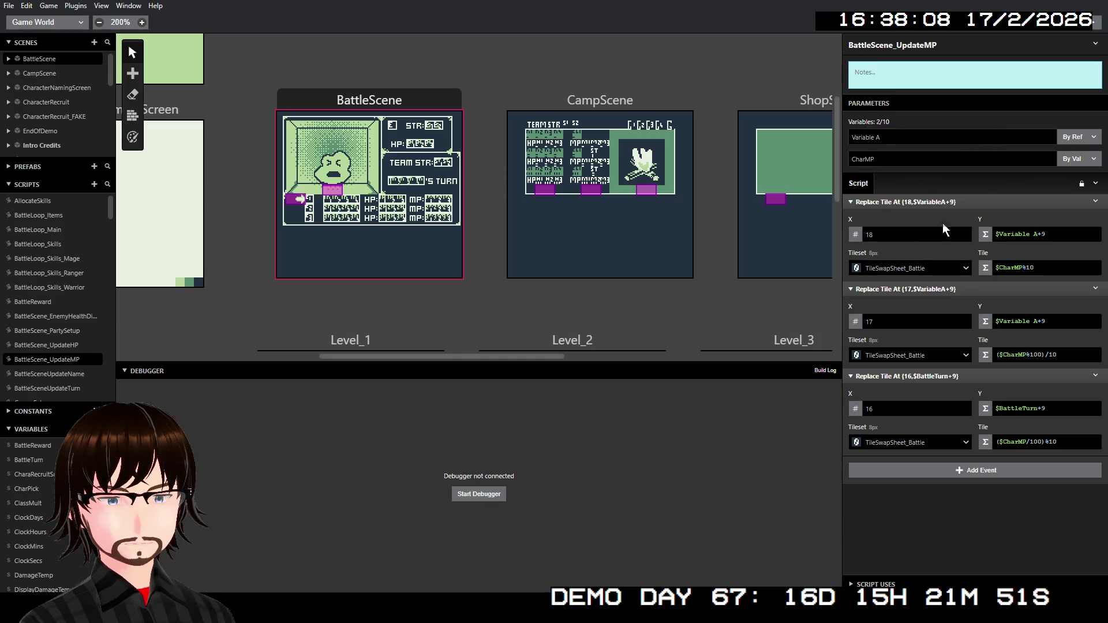
{"action": "left_click", "coordinate": [1017, 409]}
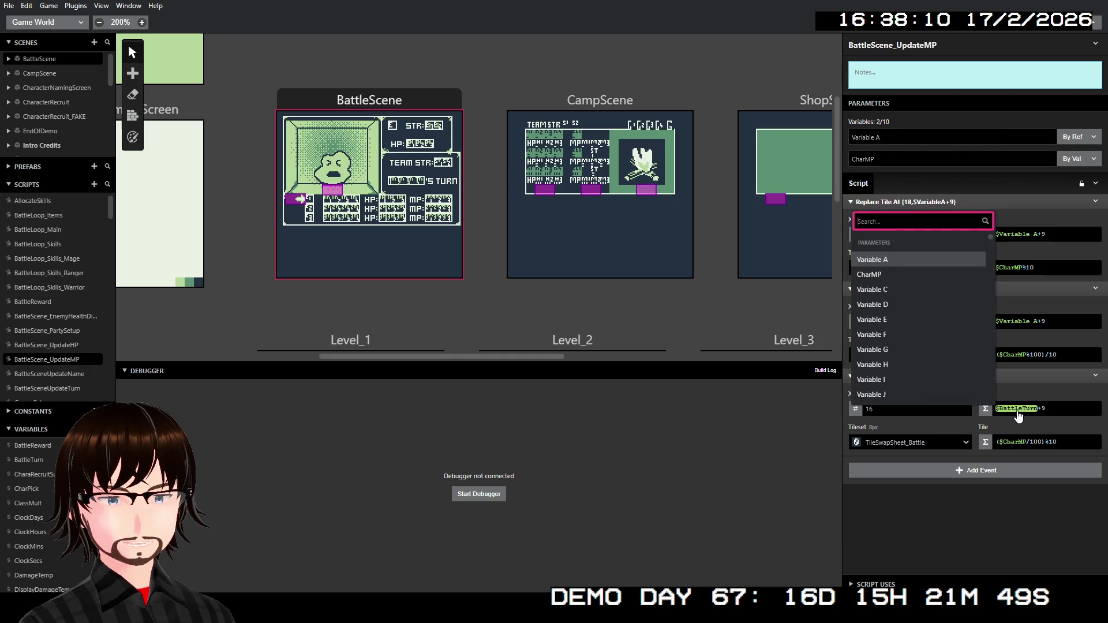
{"action": "left_click", "coordinate": [924, 259]}
- Rename the parameter to PartyMemNo and make it passed by value
{"action": "double_click", "coordinate": [887, 134]}
{"action": "type", "text": "Part"}
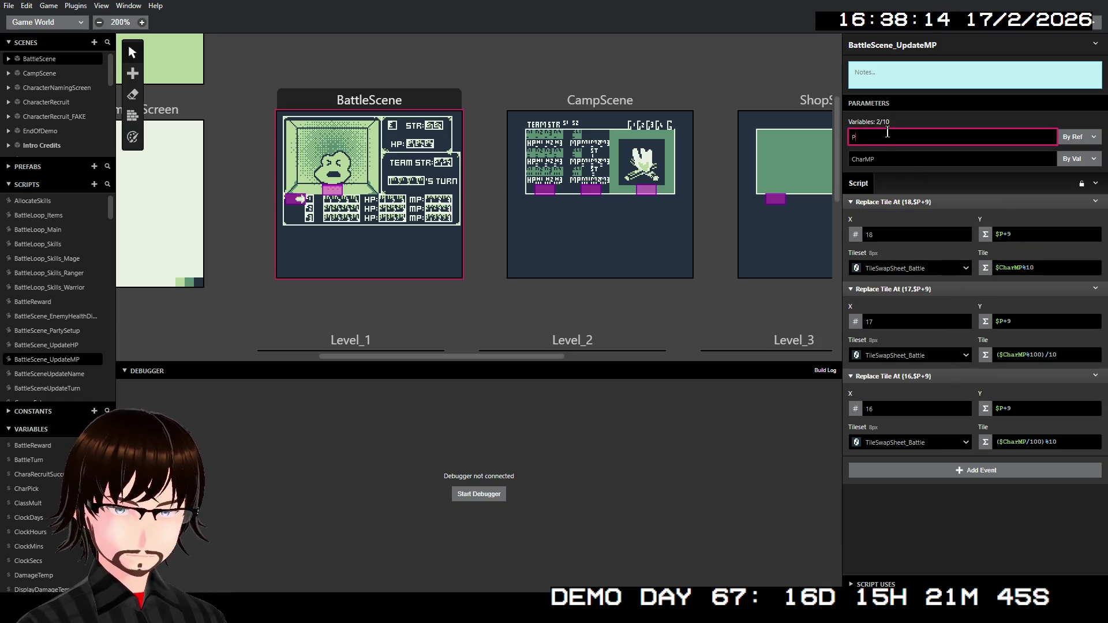
{"action": "type", "text": "yMemNo"}
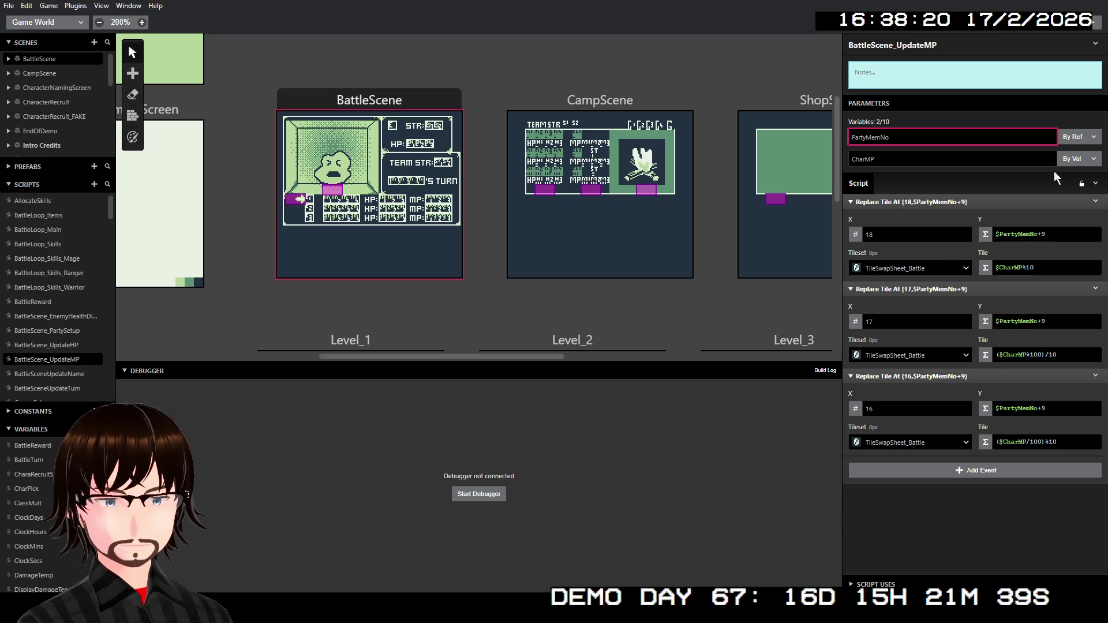
{"action": "left_click", "coordinate": [1085, 140]}
{"action": "left_click", "coordinate": [1077, 164]}
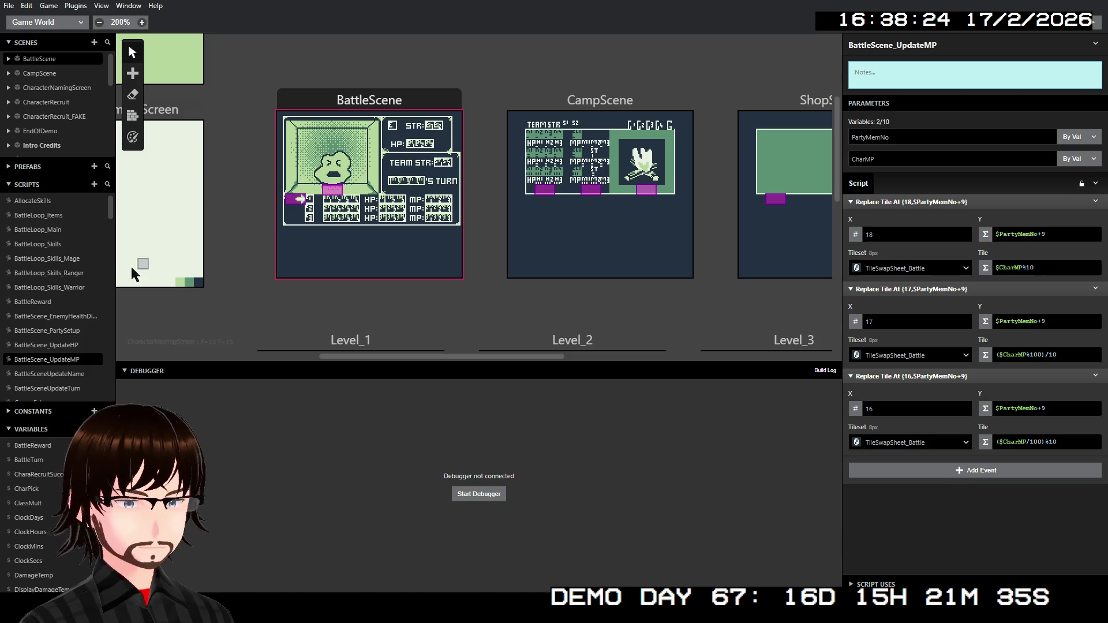
{"action": "left_click", "coordinate": [48, 348]}
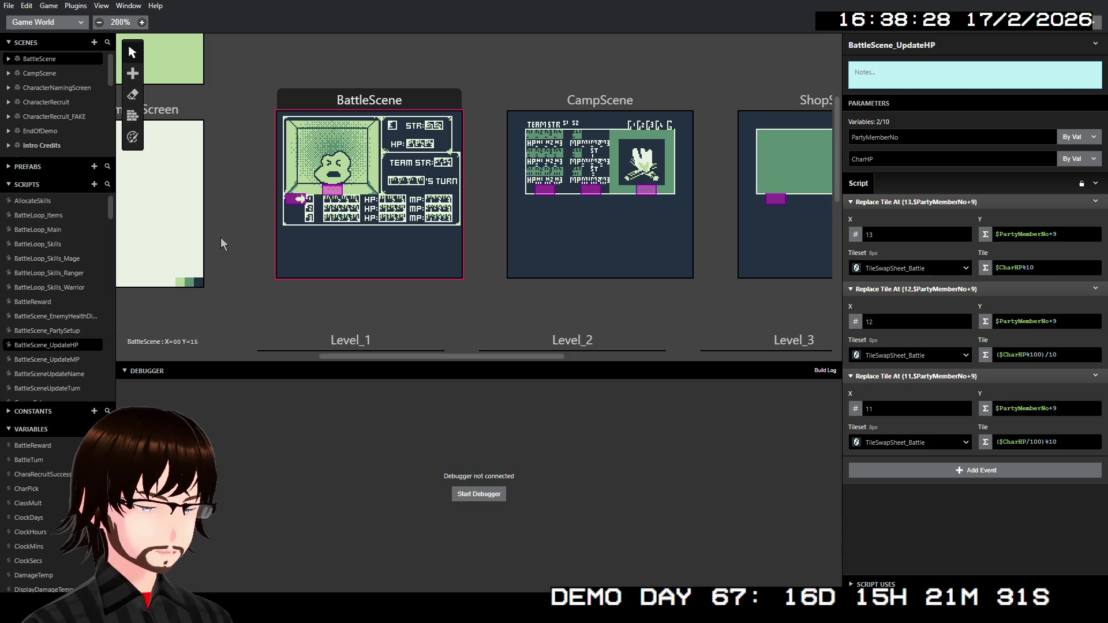
- Select BattleScene and re-check the second and third PartySetup calls
{"action": "left_click", "coordinate": [391, 99]}
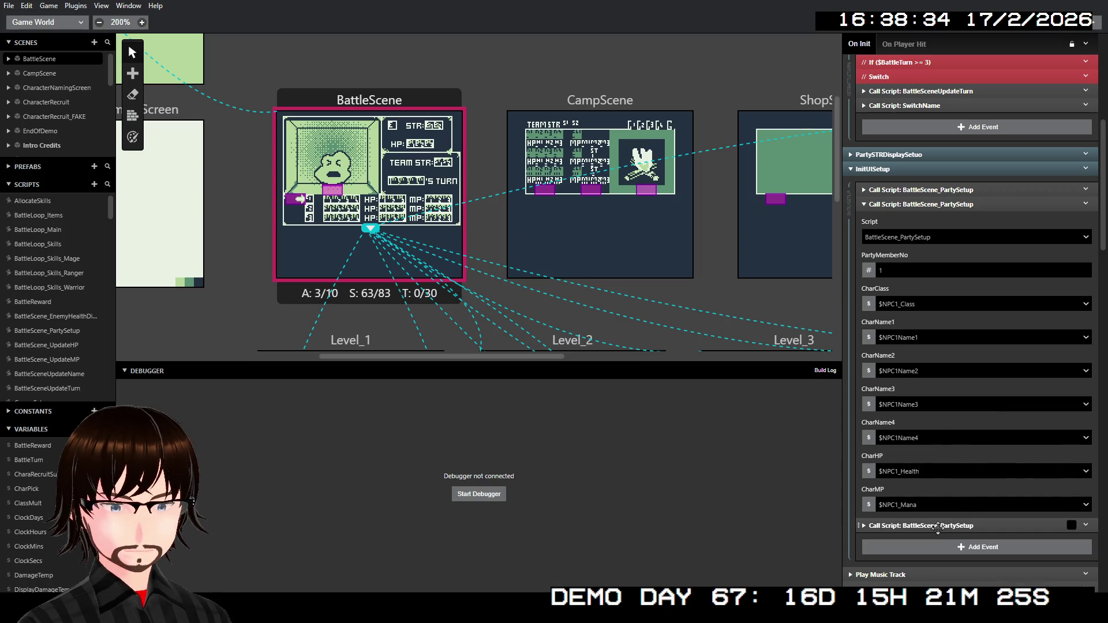
{"action": "left_click", "coordinate": [937, 207]}
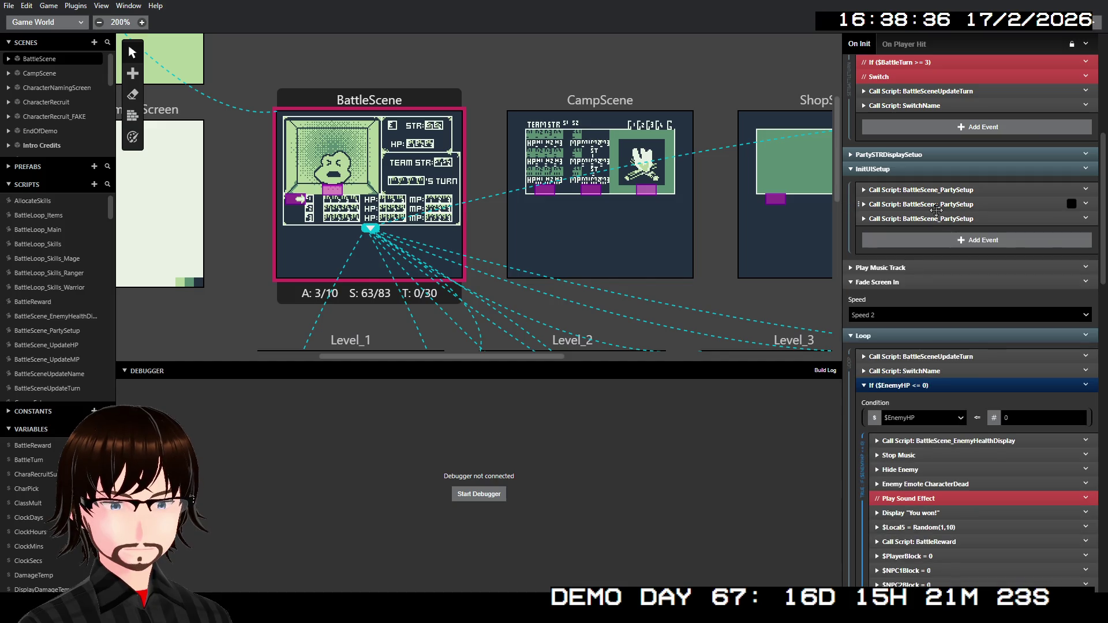
{"action": "left_click", "coordinate": [927, 219]}
{"action": "left_click", "coordinate": [929, 217]}
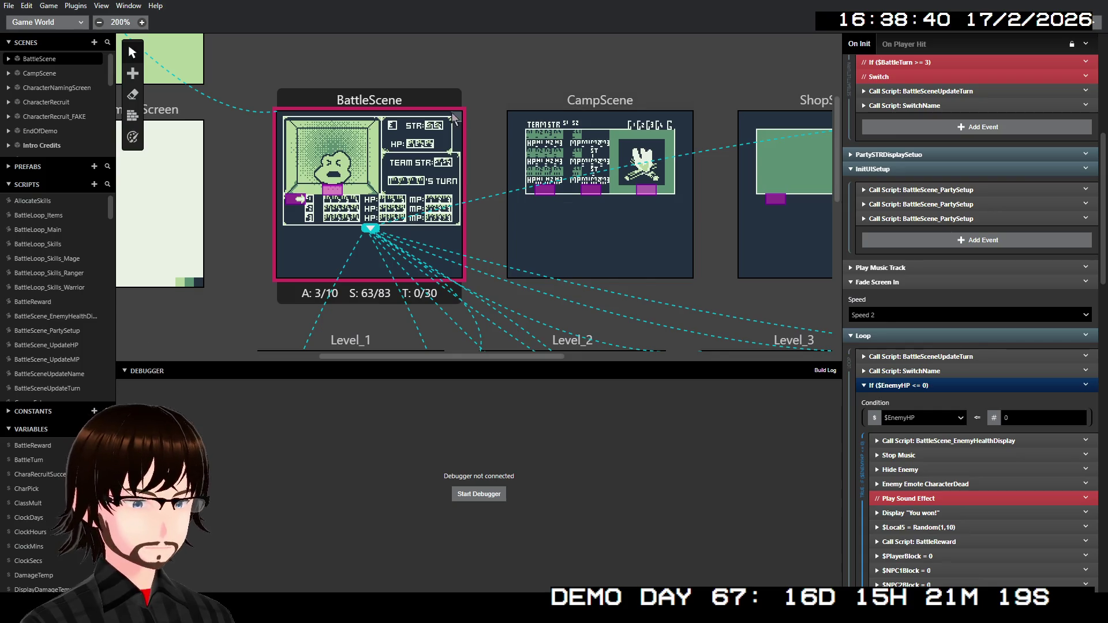
{"action": "scroll", "coordinate": [60, 328], "scroll_direction": "down", "scroll_amount": 5}
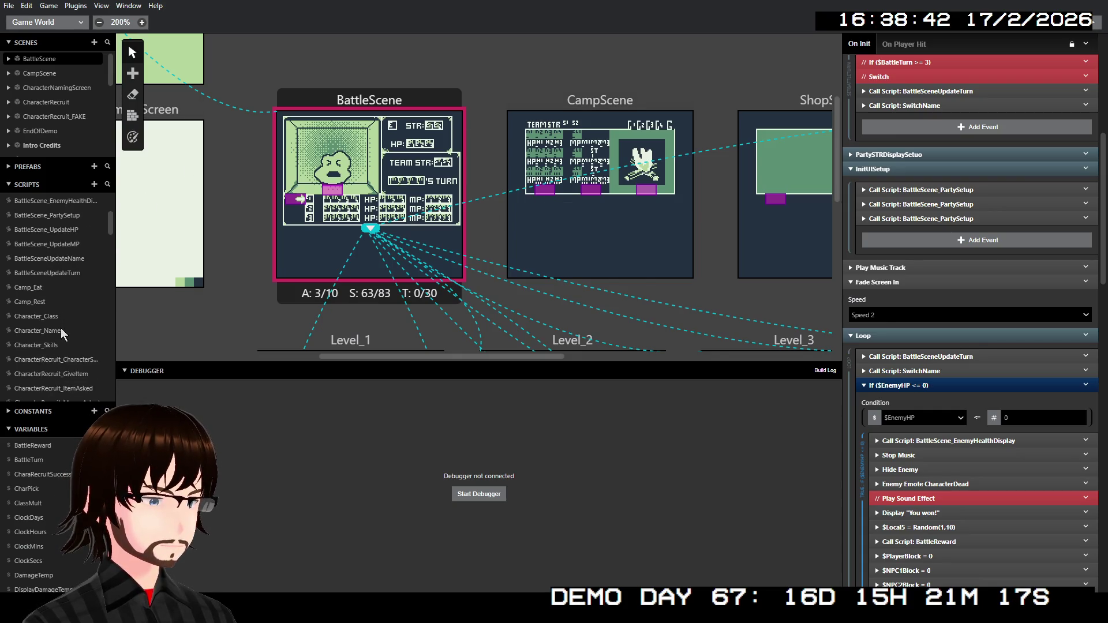
{"action": "scroll", "coordinate": [58, 319], "scroll_direction": "down", "scroll_amount": 3}
- Set EnemyDamage's UpdateMP call PartyMemNo to $BattleTurn and run the debug build
{"action": "left_click", "coordinate": [45, 331]}
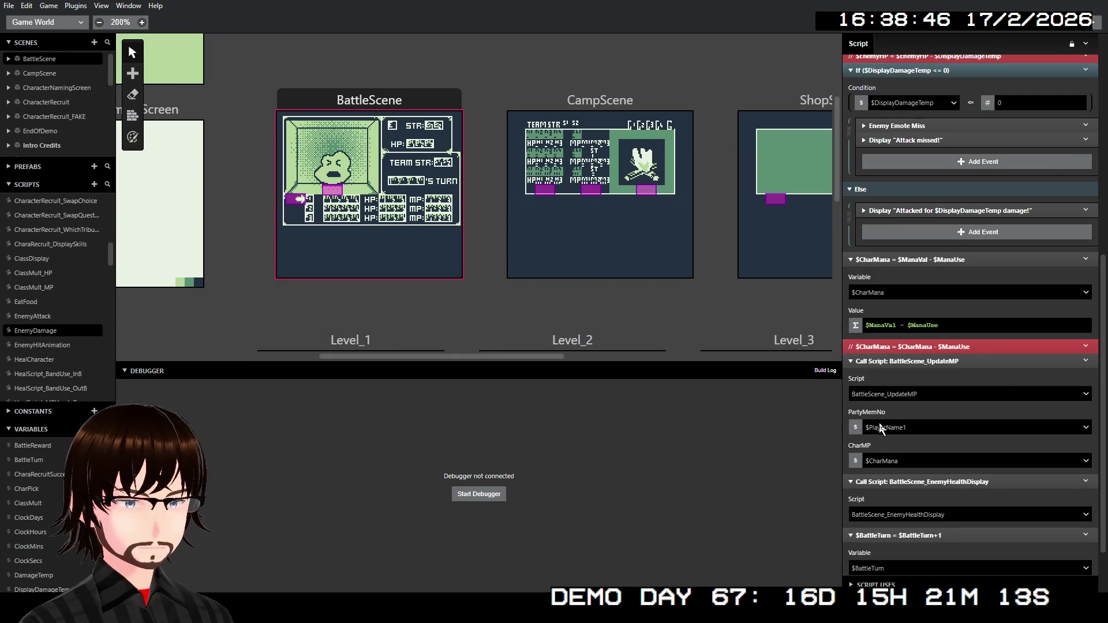
{"action": "left_click", "coordinate": [906, 427]}
{"action": "type", "text": "battle"}
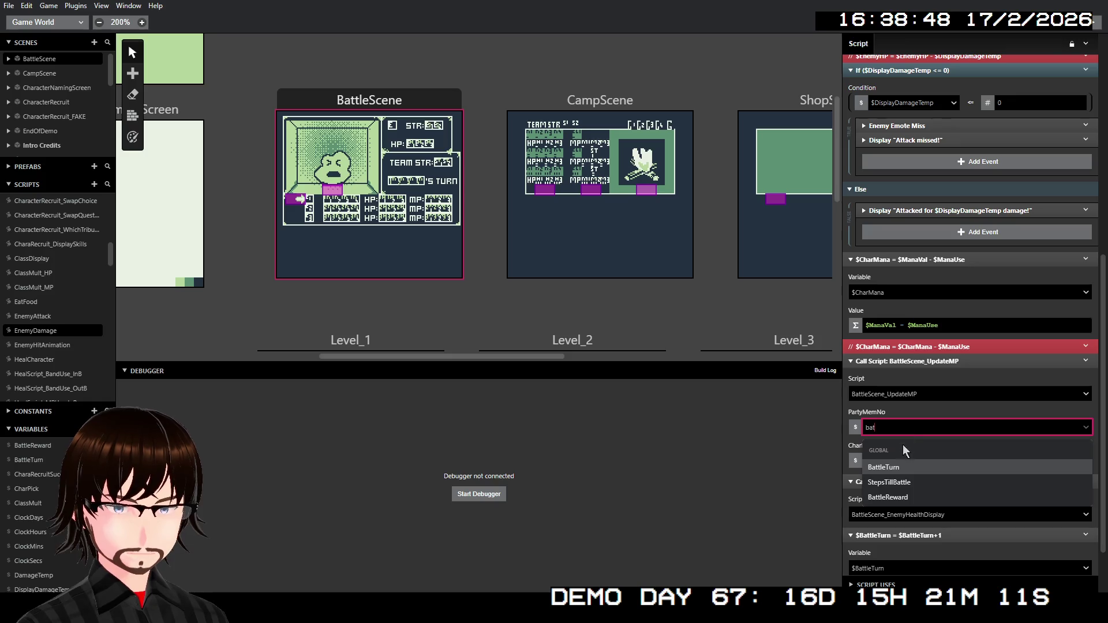
{"action": "left_click", "coordinate": [905, 459]}
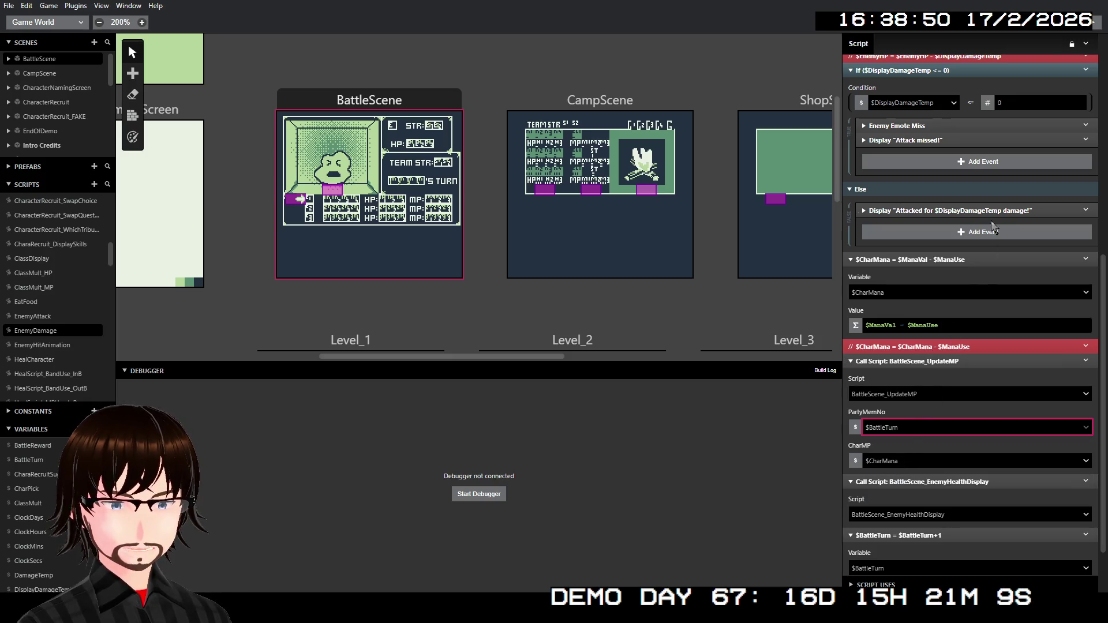
{"action": "left_click", "coordinate": [1088, 22]}
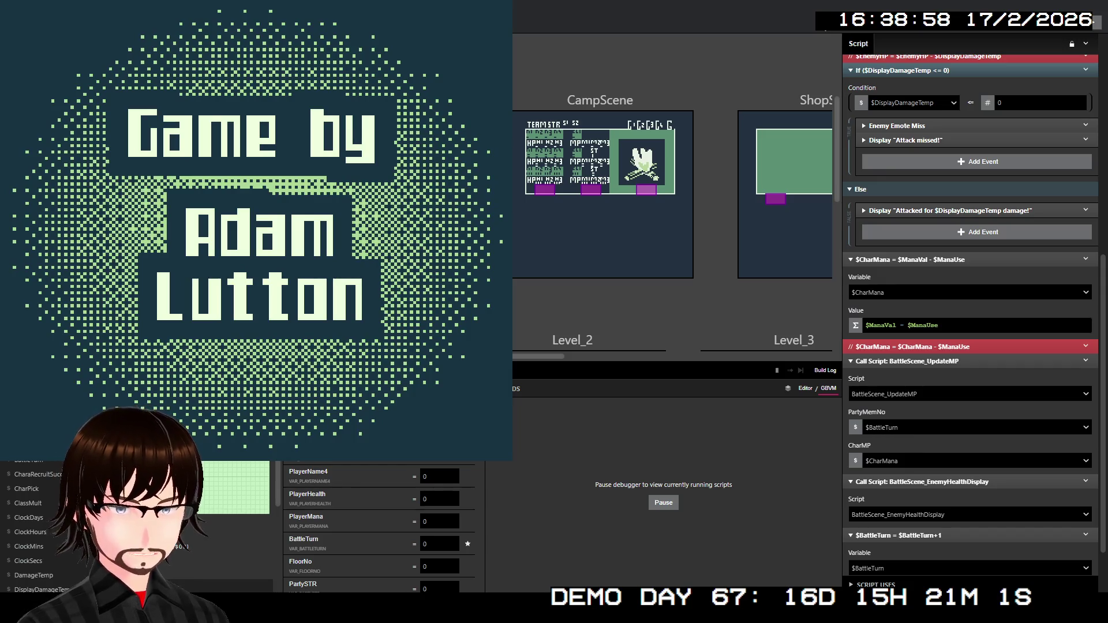
- Start a new game and walk up the stairs to floor 02 into a battle
{"action": "key", "text": "z"}
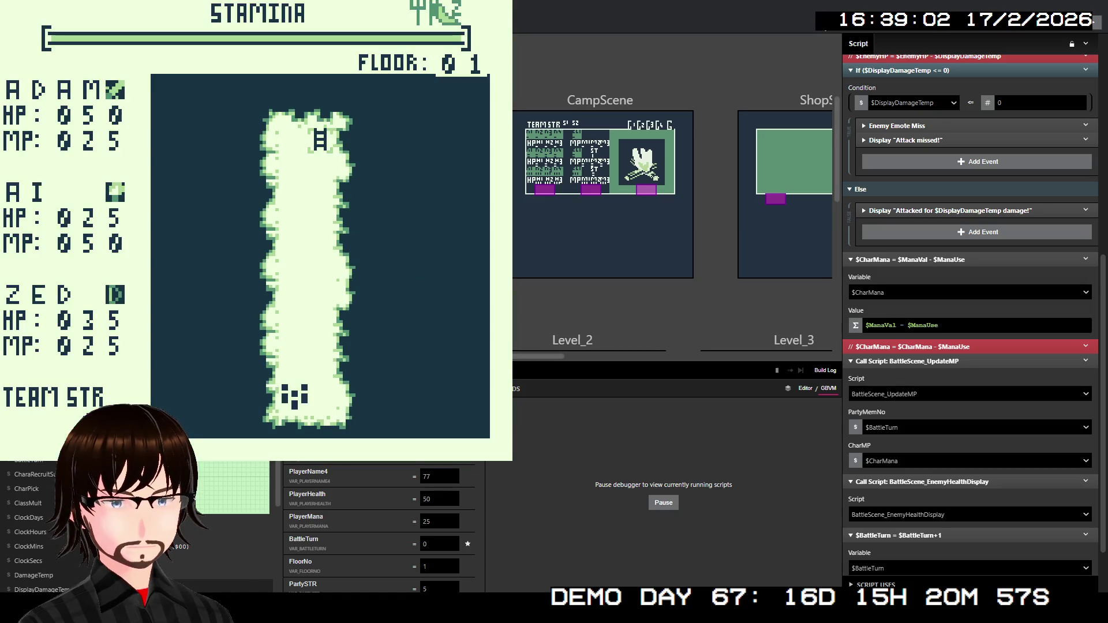
{"action": "key", "text": "Up"}
{"action": "key", "text": "Up"}
{"action": "key", "text": "Up"}
{"action": "key", "text": "Up"}
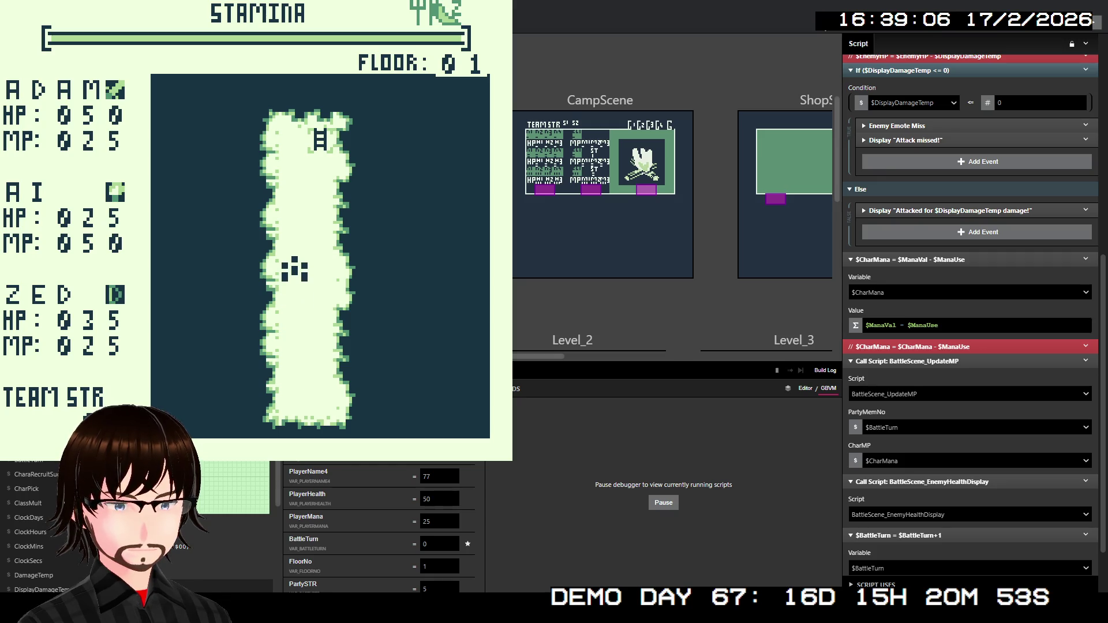
{"action": "key", "text": "Up"}
{"action": "key", "text": "Up"}
{"action": "key", "text": "Up"}
{"action": "key", "text": "Up"}
{"action": "key", "text": "Right"}
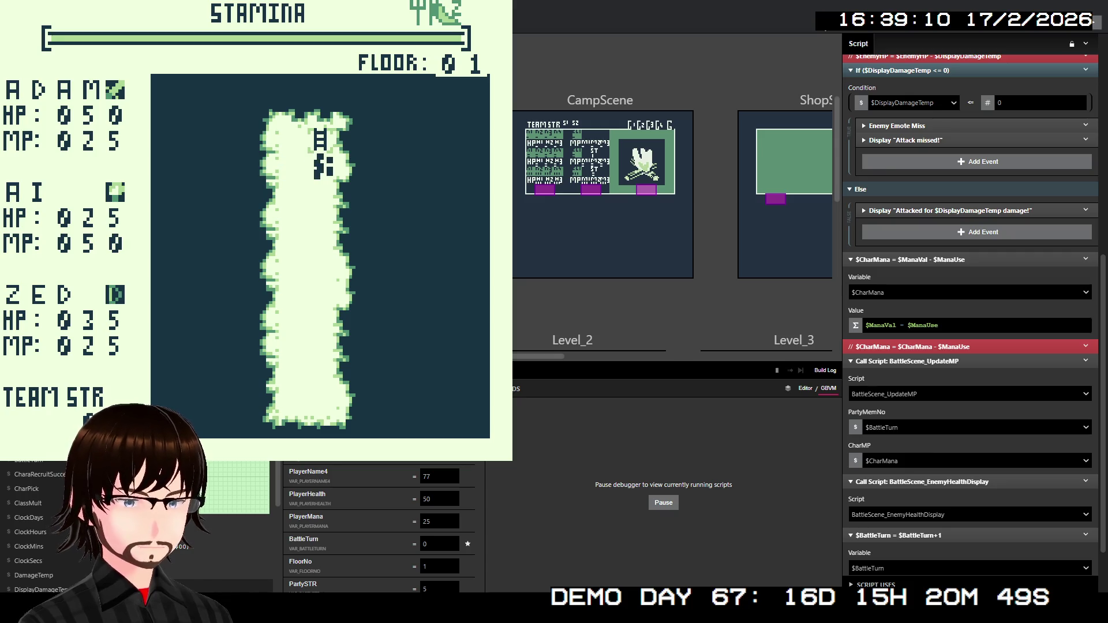
{"action": "key", "text": "Up"}
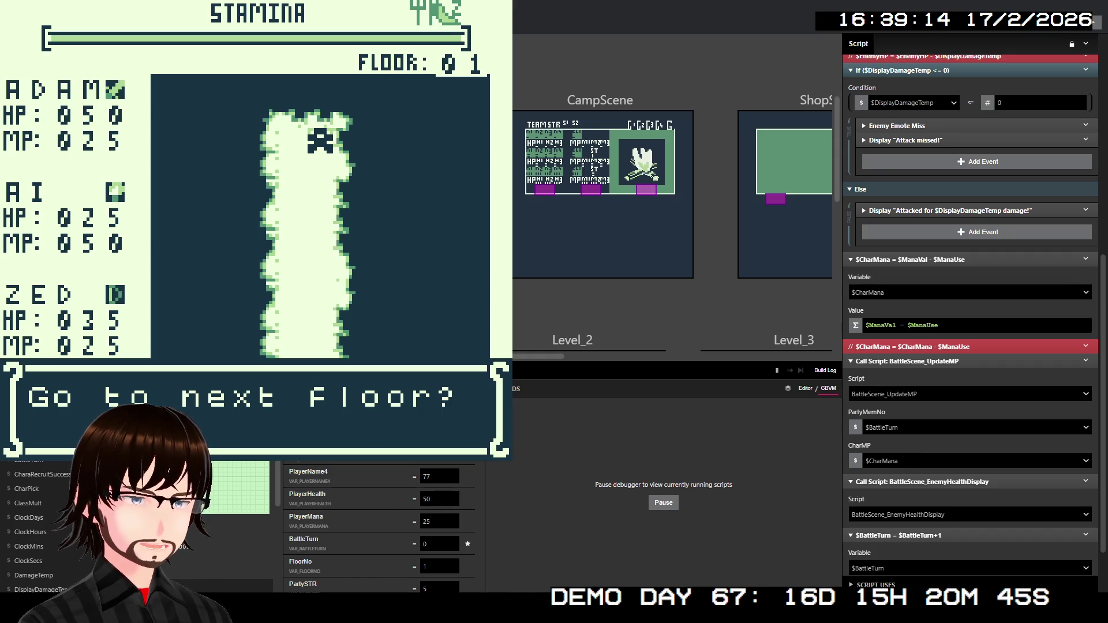
{"action": "type", "text": "menu"}
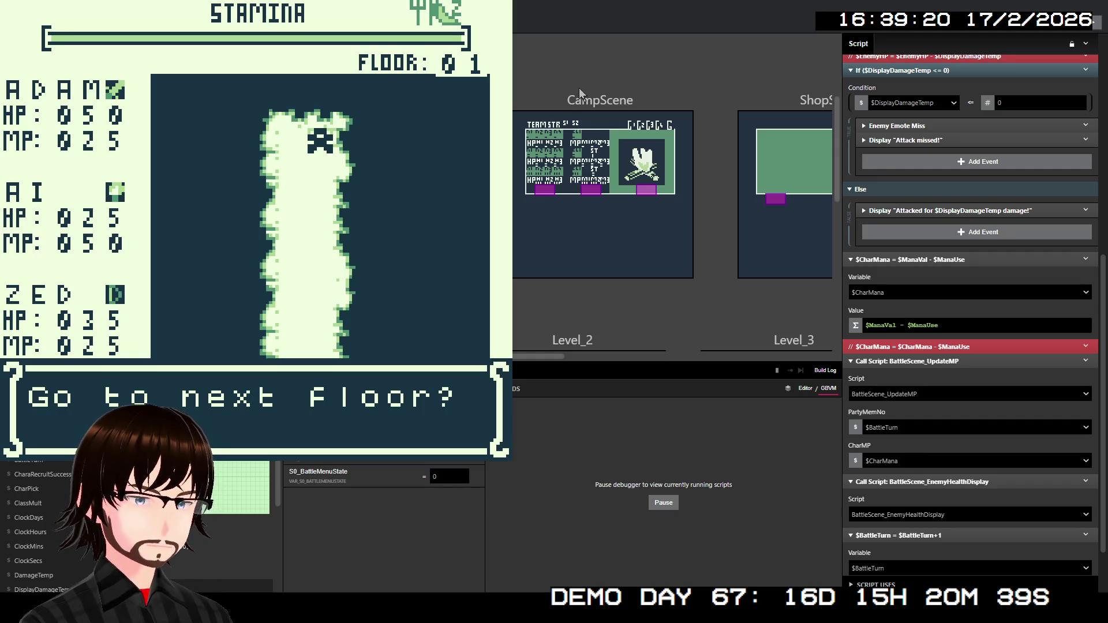
{"action": "key", "text": "z"}
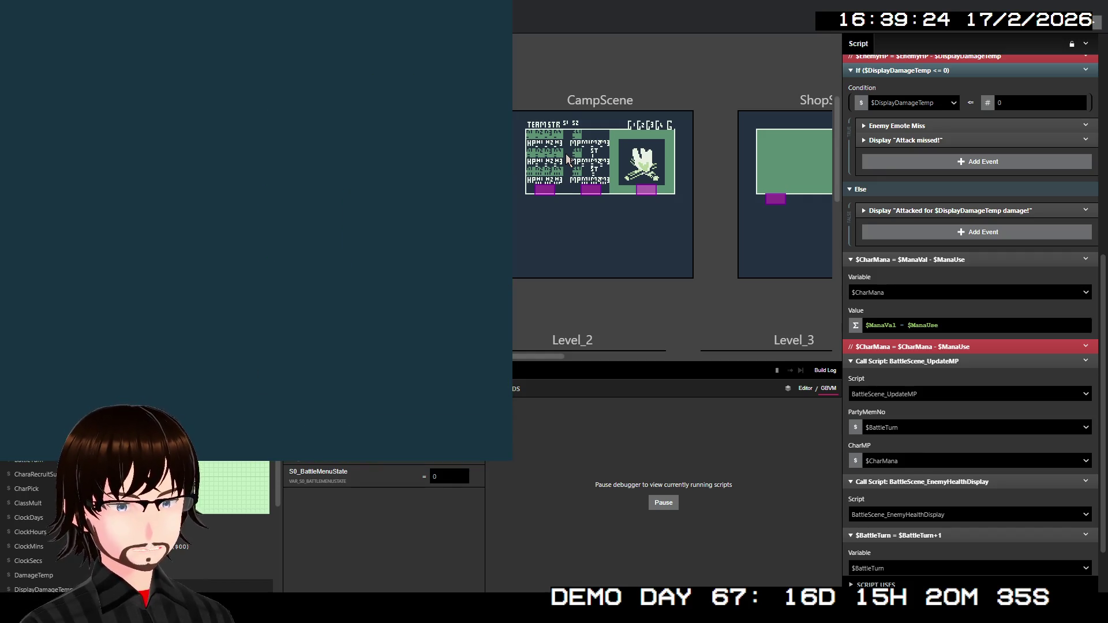
{"action": "key", "text": "Left"}
{"action": "key", "text": "Left"}
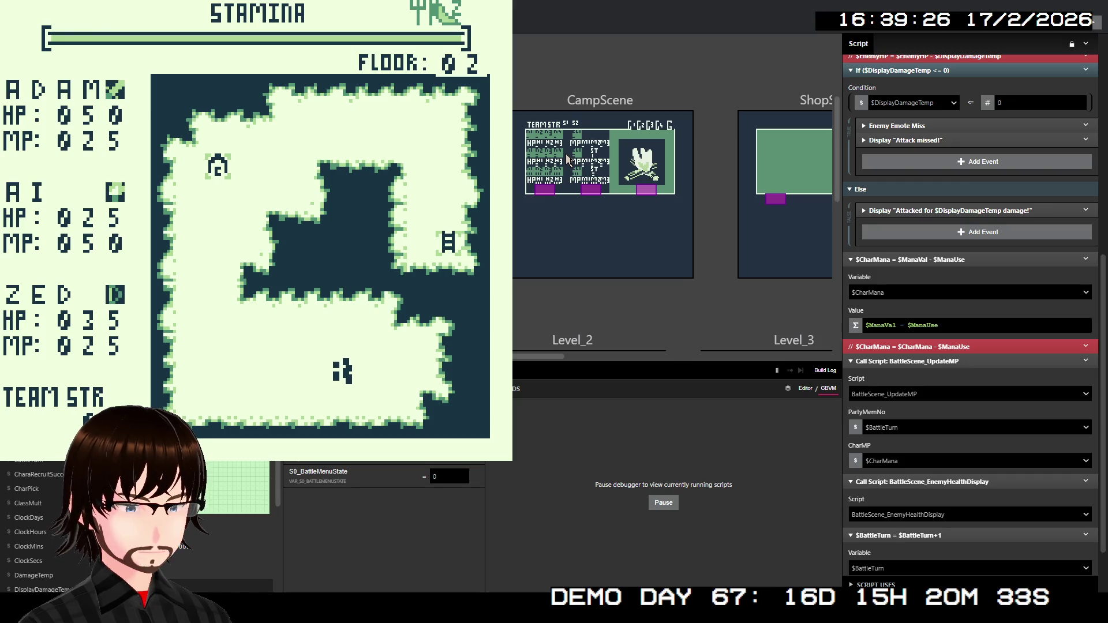
{"action": "key", "text": "Left"}
{"action": "key", "text": "Left"}
{"action": "key", "text": "Left"}
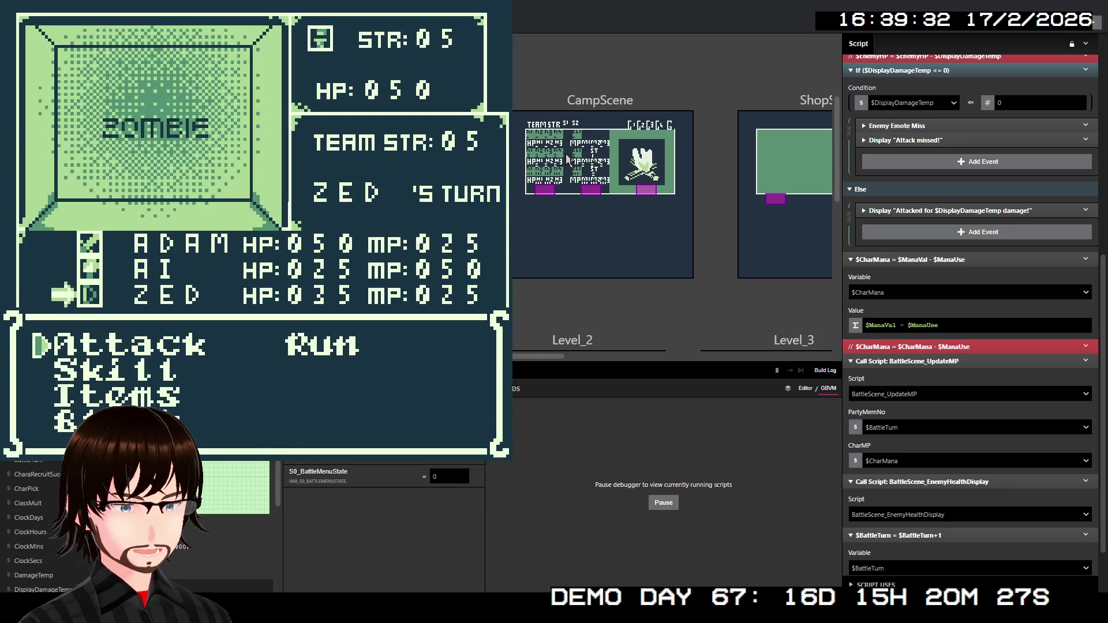
- Use Zed's TrueShot skill on the zombie, then close the game after the kernel panic
{"action": "key", "text": "Down"}
{"action": "key", "text": "Down"}
{"action": "key", "text": "Up"}
{"action": "key", "text": "z"}
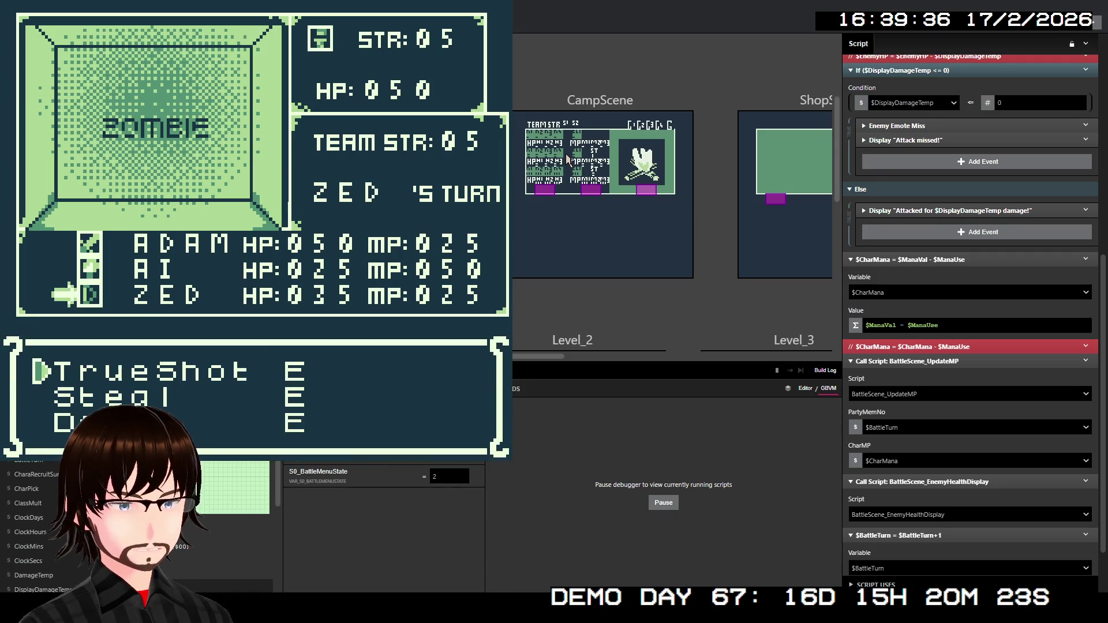
{"action": "key", "text": "z"}
{"action": "key", "text": "z"}
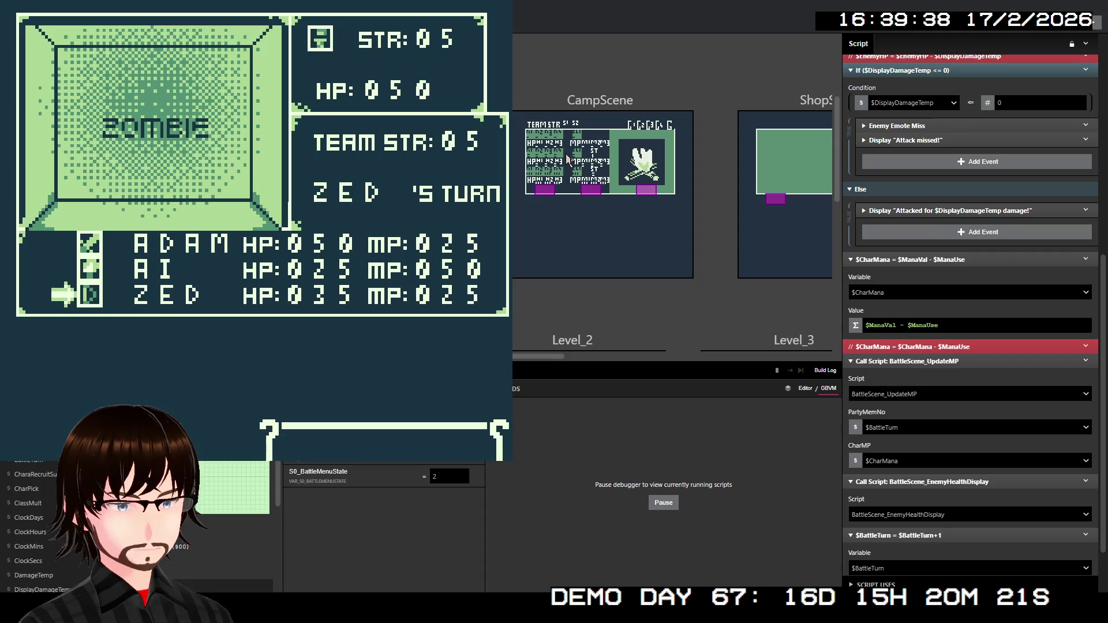
{"action": "key", "text": "z"}
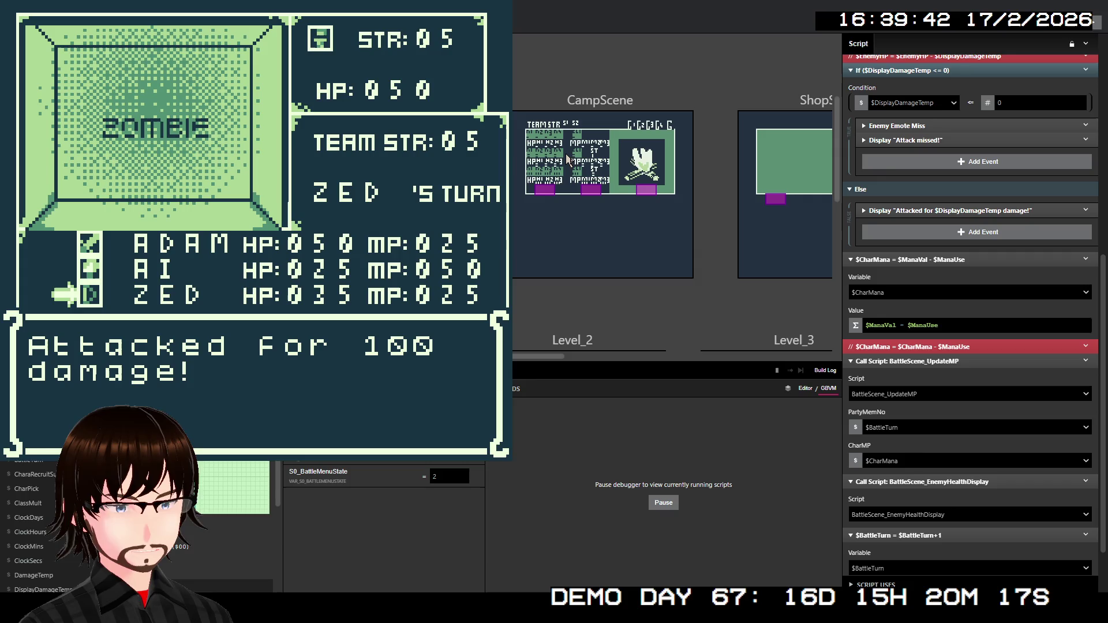
{"action": "key", "text": "z"}
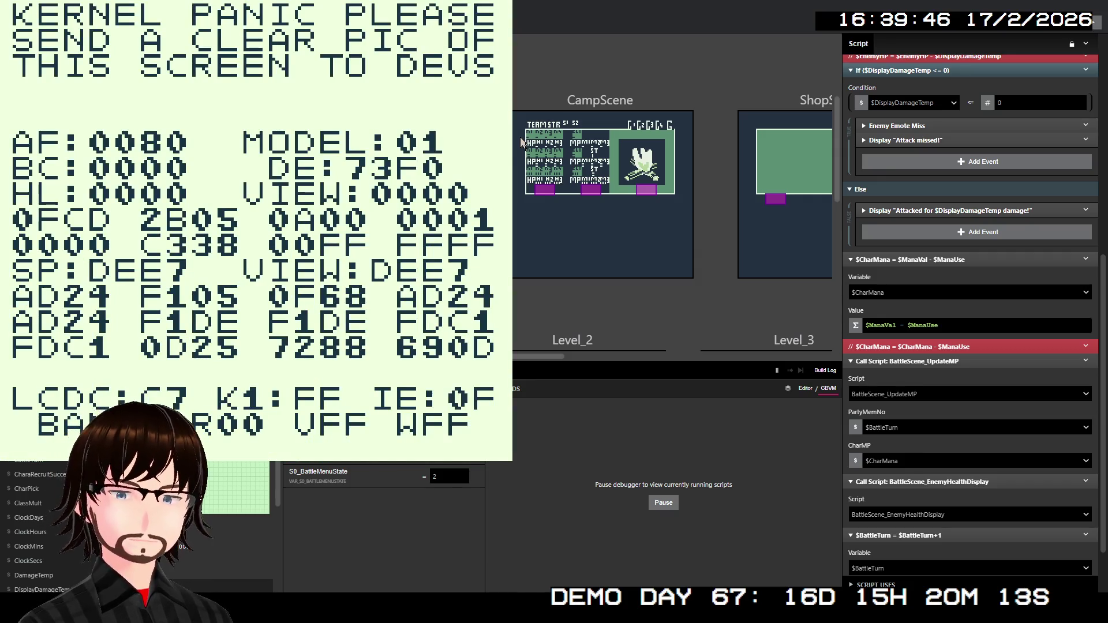
{"action": "key", "text": "alt+F4"}
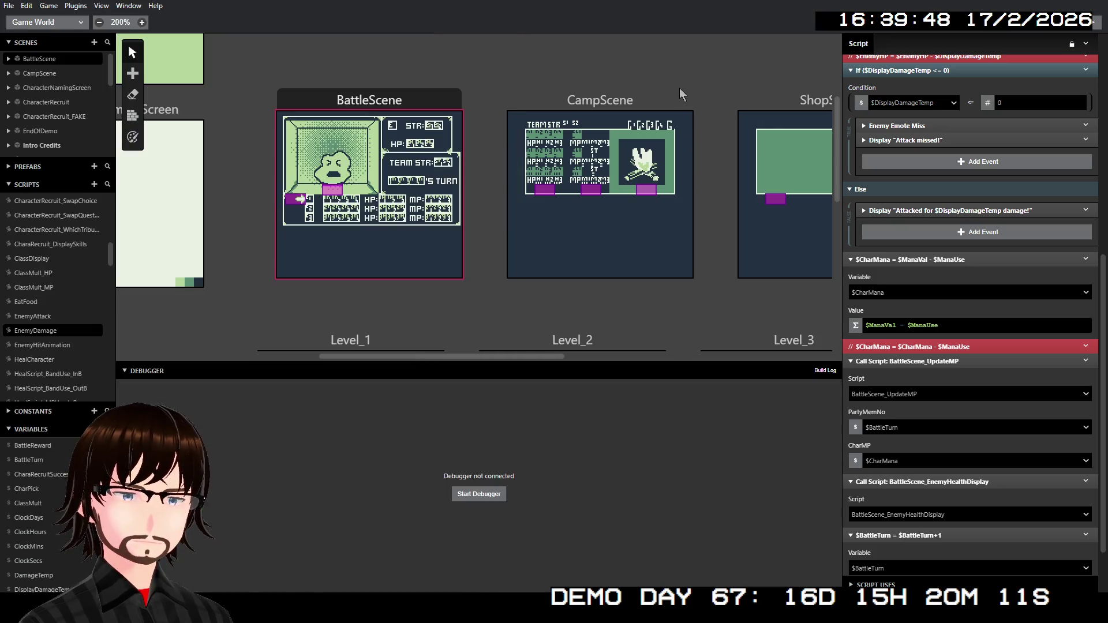
- Disable EnemyDamage's Call Script: BattleScene_UpdateMP event and rebuild the game with Ctrl+B
{"action": "right_click", "coordinate": [976, 358]}
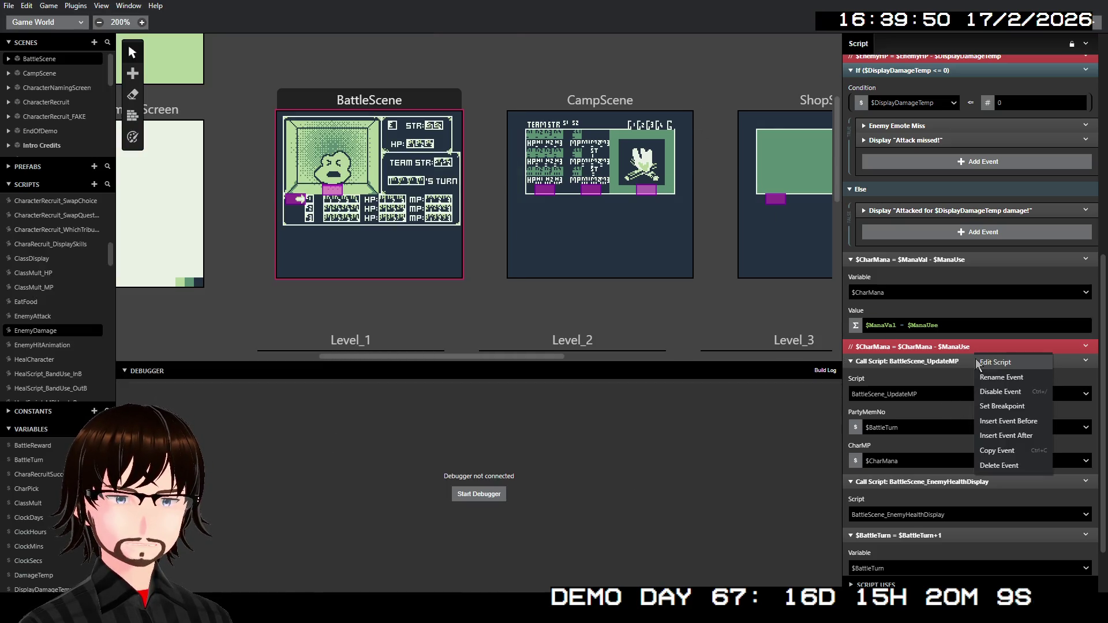
{"action": "left_click", "coordinate": [1009, 393]}
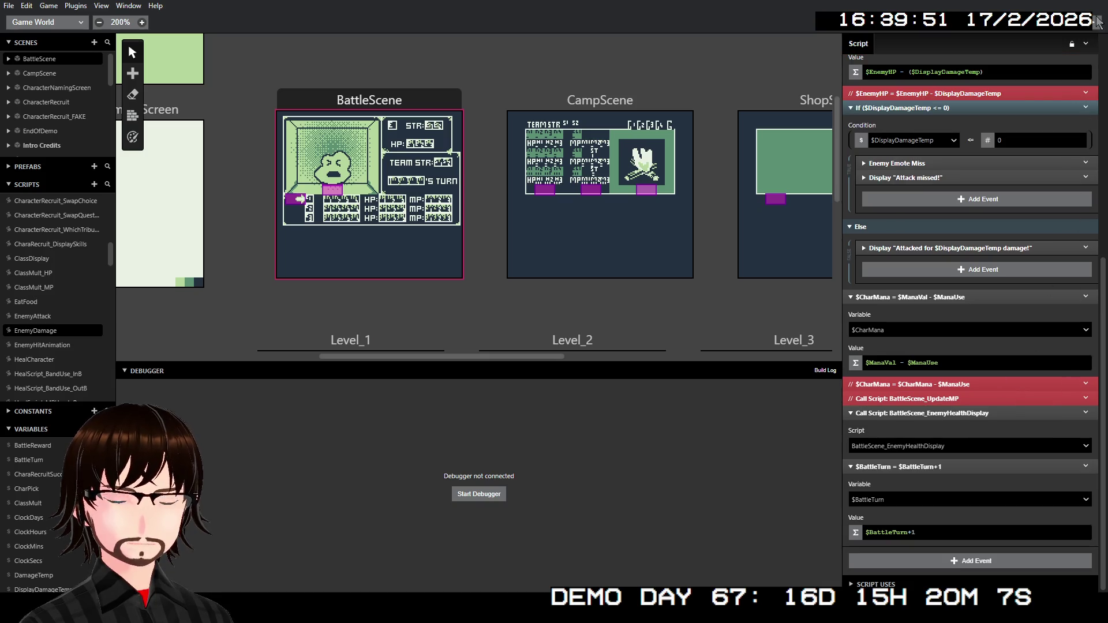
{"action": "key", "text": "ctrl+b"}
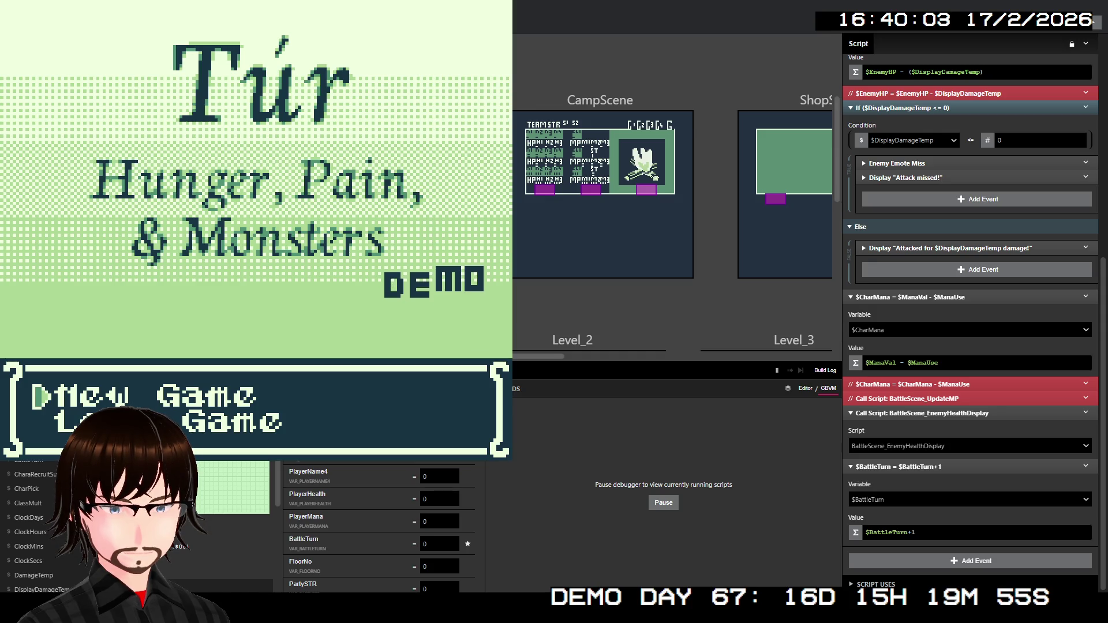
- Start a new game and climb the ladder to the next floor
{"action": "key", "text": "z"}
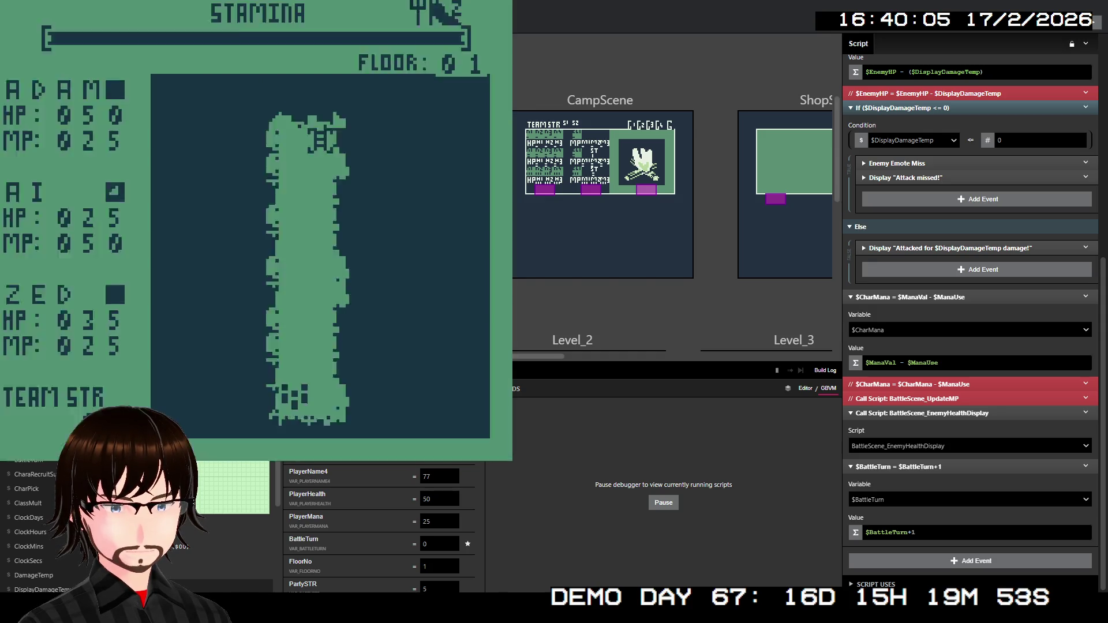
{"action": "key", "text": "Up"}
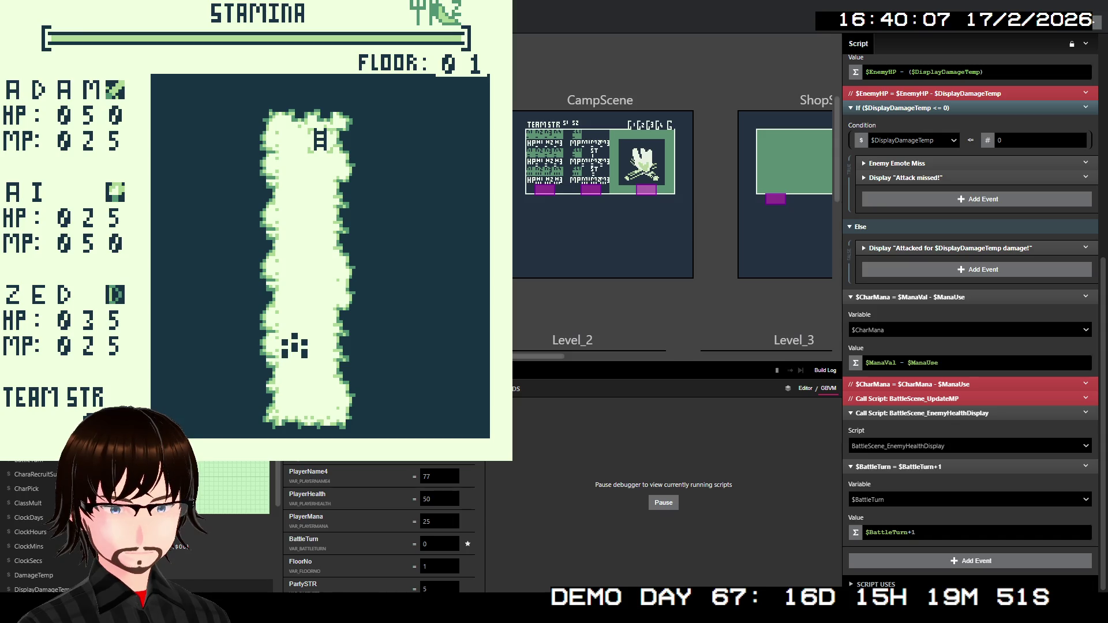
{"action": "key", "text": "Up"}
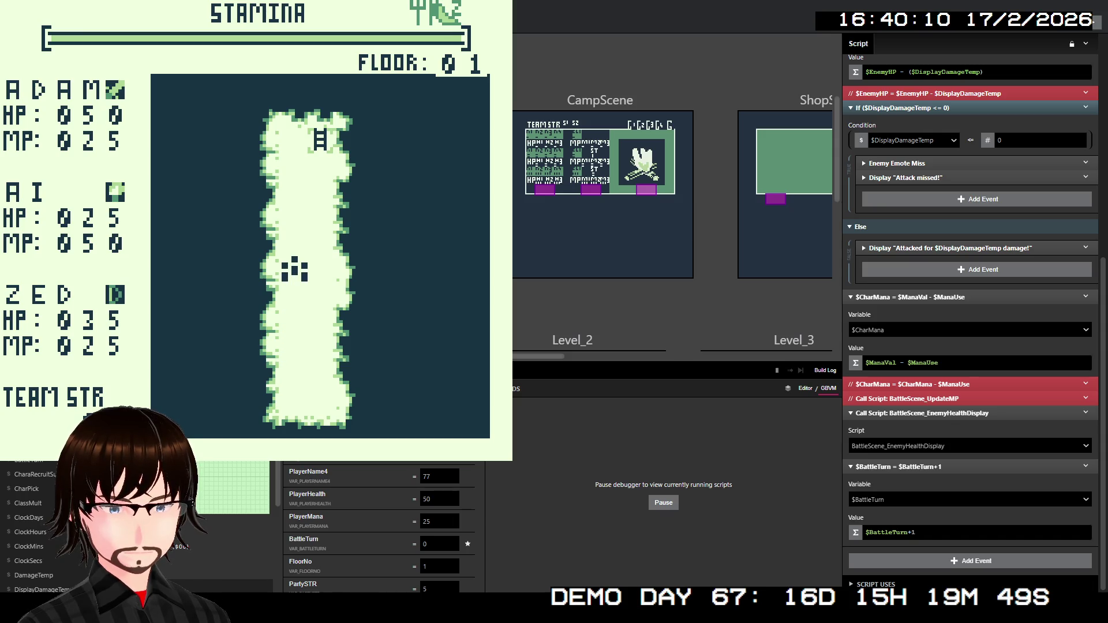
{"action": "key", "text": "Up"}
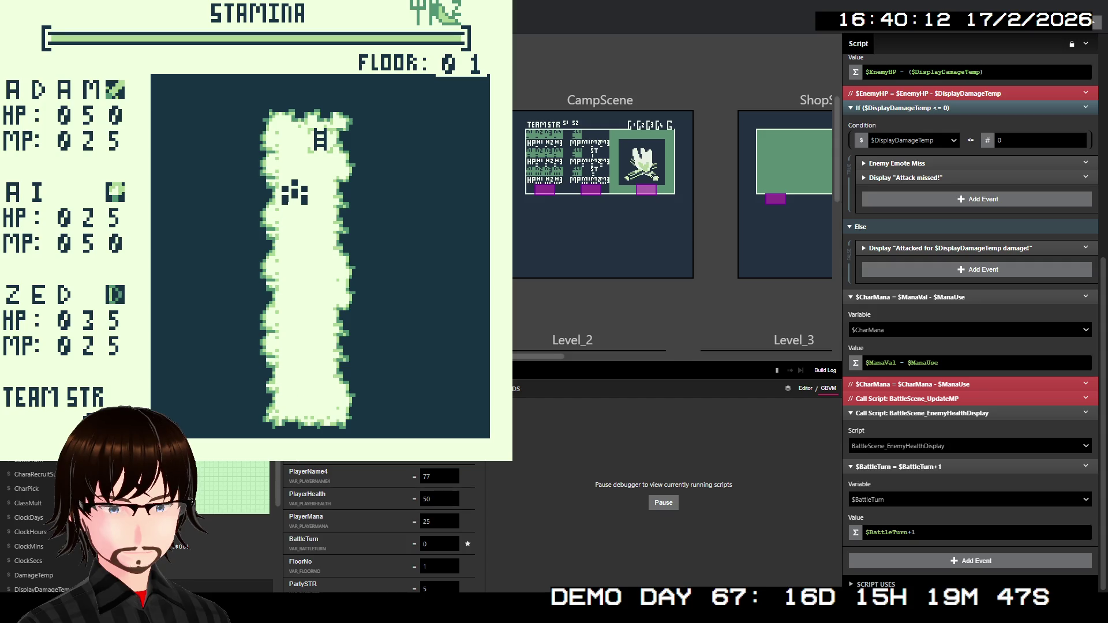
{"action": "key", "text": "Right"}
{"action": "key", "text": "Up"}
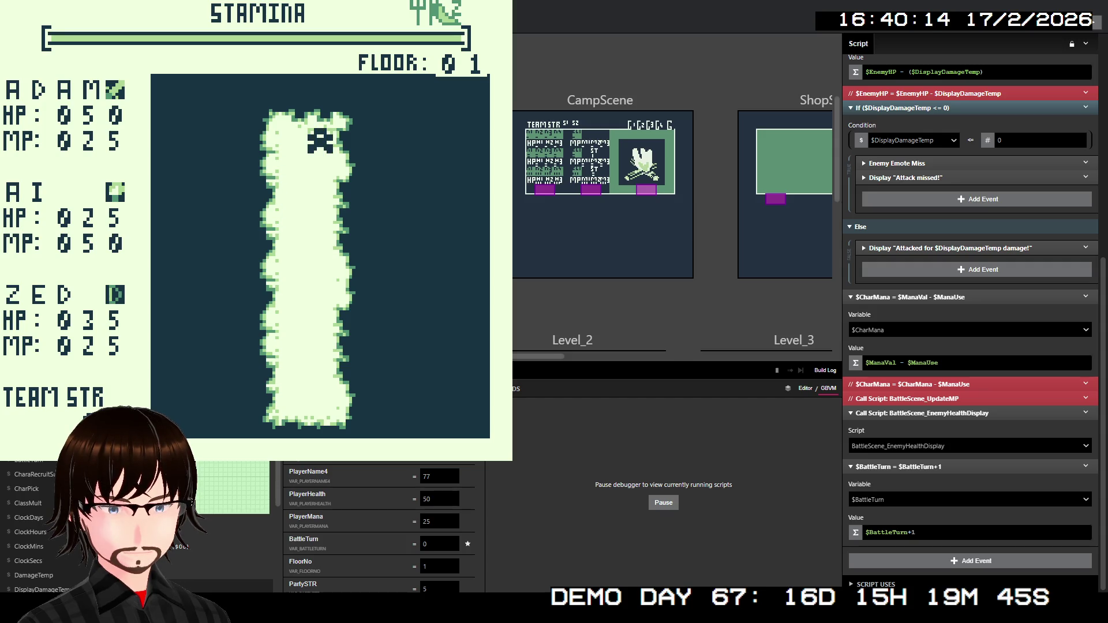
{"action": "key", "text": "z"}
{"action": "key", "text": "z"}
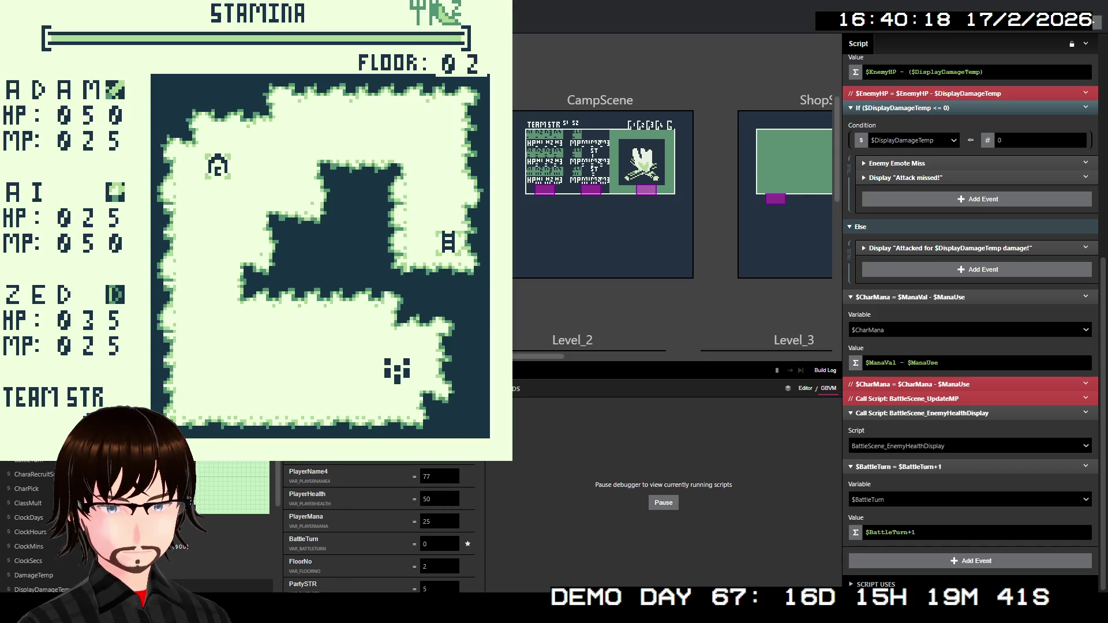
{"action": "key", "text": "Left"}
{"action": "key", "text": "Left"}
{"action": "key", "text": "Left"}
{"action": "key", "text": "Left"}
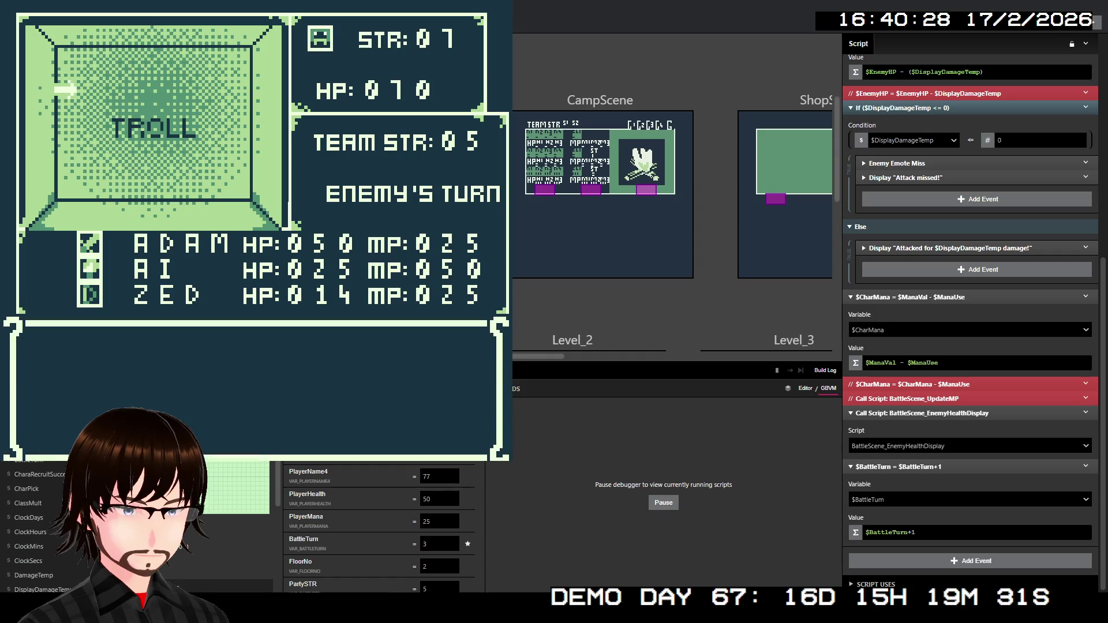
- Have the first two members block and Zed use TrueShot, win the battle, then close the game
{"action": "key", "text": "z"}
{"action": "key", "text": "Down"}
{"action": "key", "text": "Down"}
{"action": "key", "text": "z"}
{"action": "key", "text": "z"}
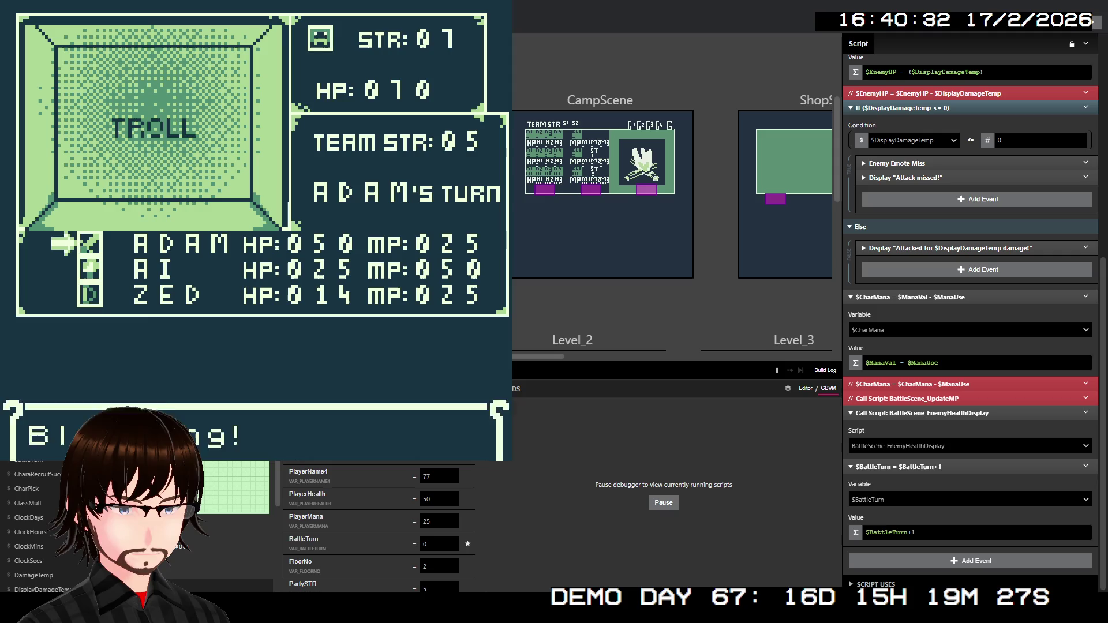
{"action": "key", "text": "Down"}
{"action": "key", "text": "Down"}
{"action": "key", "text": "z"}
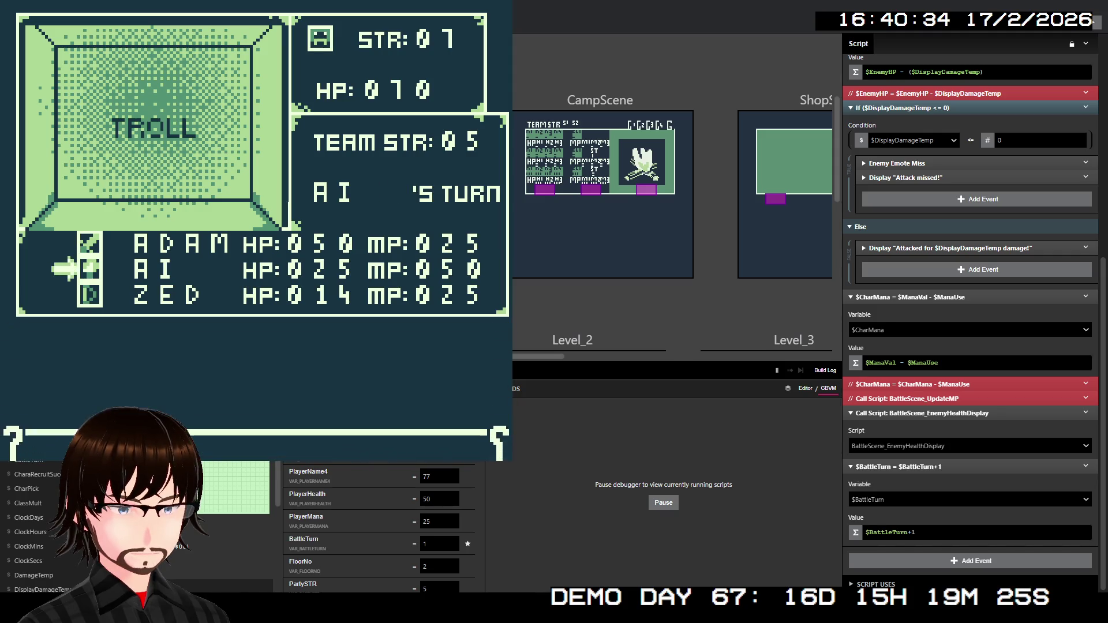
{"action": "key", "text": "z"}
{"action": "key", "text": "Down"}
{"action": "key", "text": "z"}
{"action": "key", "text": "z"}
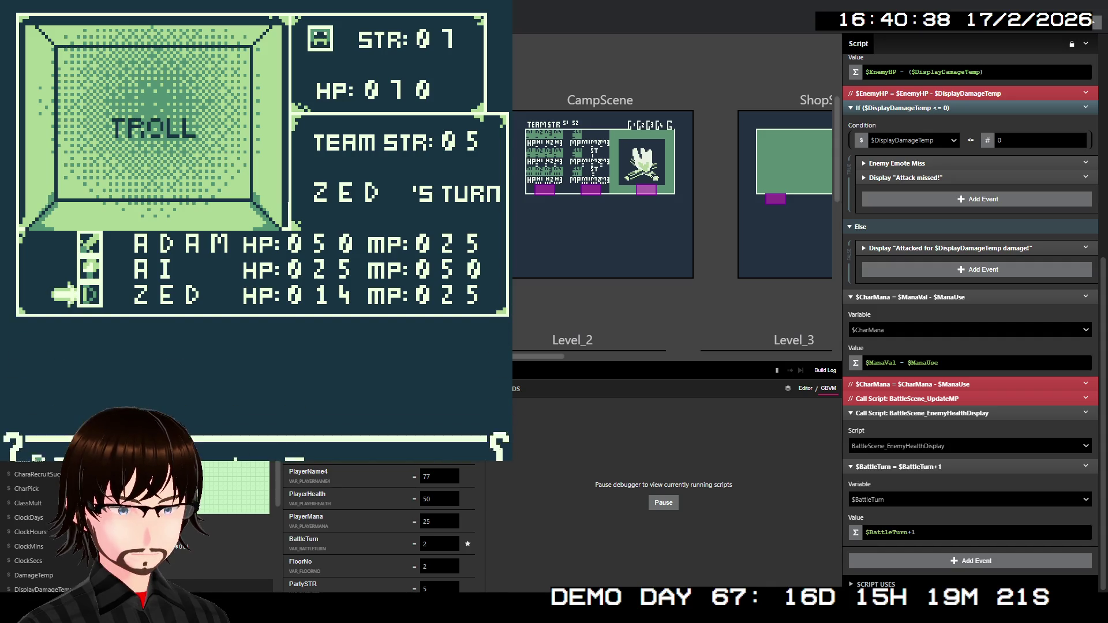
{"action": "key", "text": "z"}
{"action": "key", "text": "z"}
{"action": "key", "text": "z"}
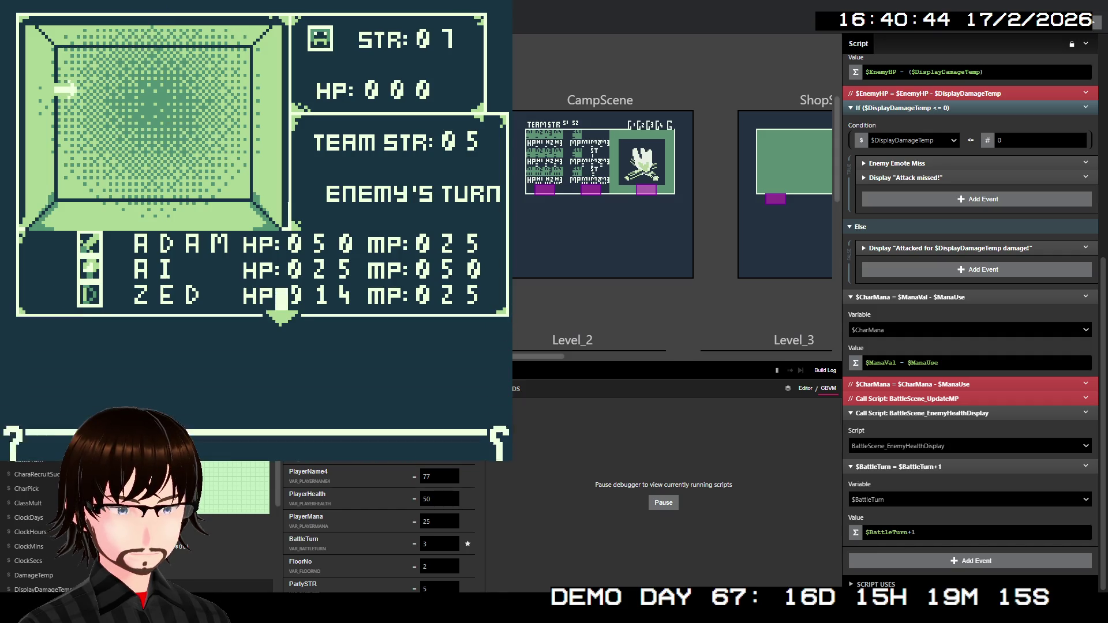
{"action": "key", "text": "z"}
{"action": "key", "text": "z"}
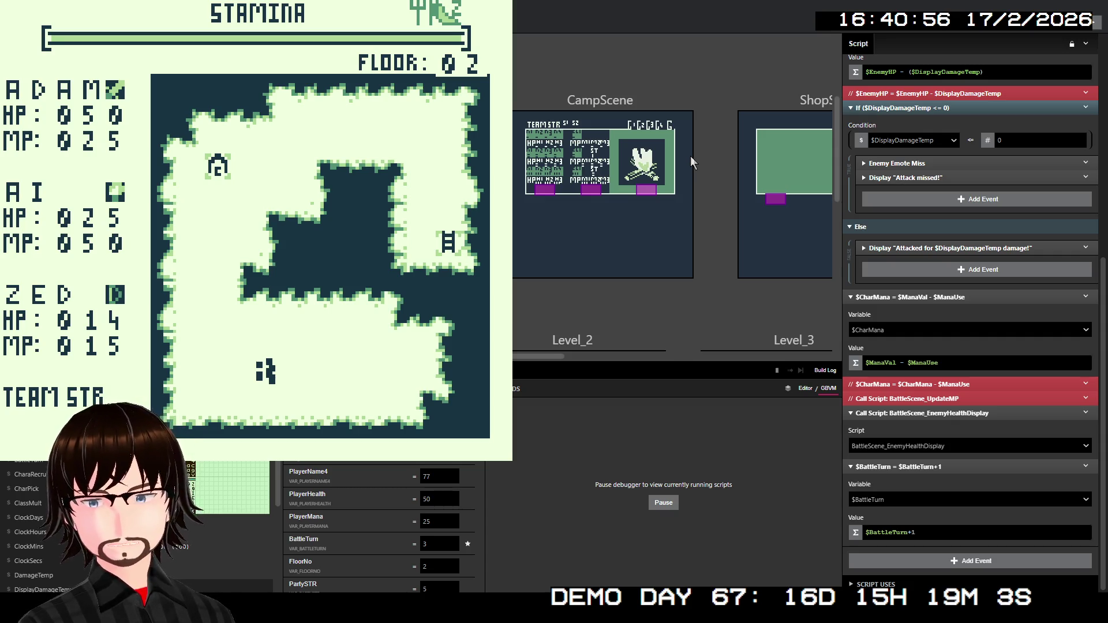
{"action": "key", "text": "alt+F4"}
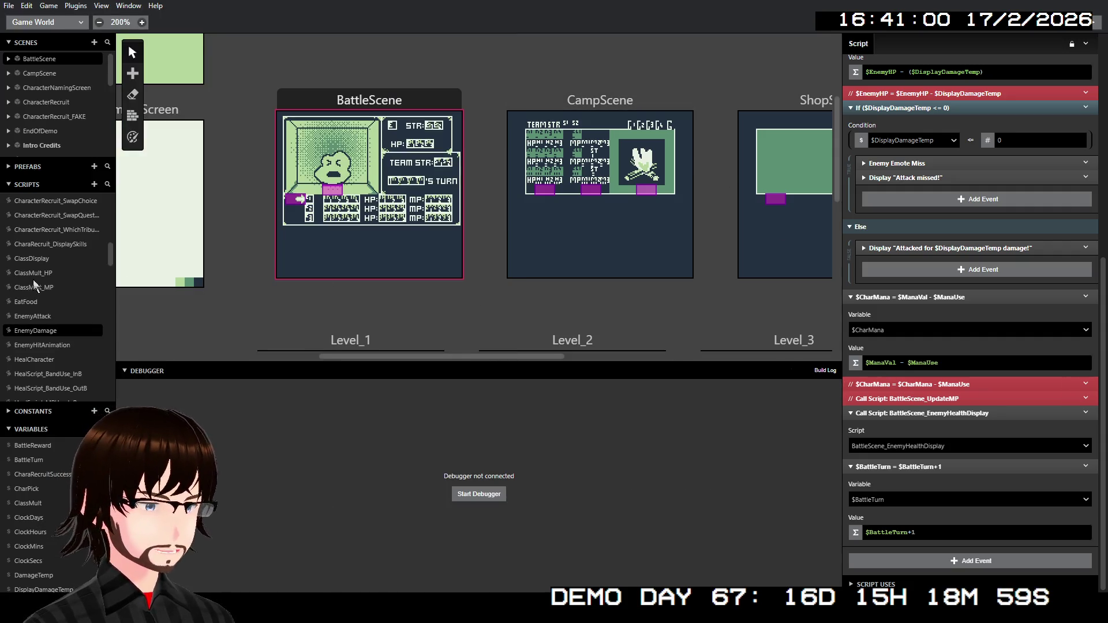
- Copy the three Replace Tile At events from BattleScene_UpdateMP
{"action": "scroll", "coordinate": [68, 317], "scroll_direction": "up", "scroll_amount": 10}
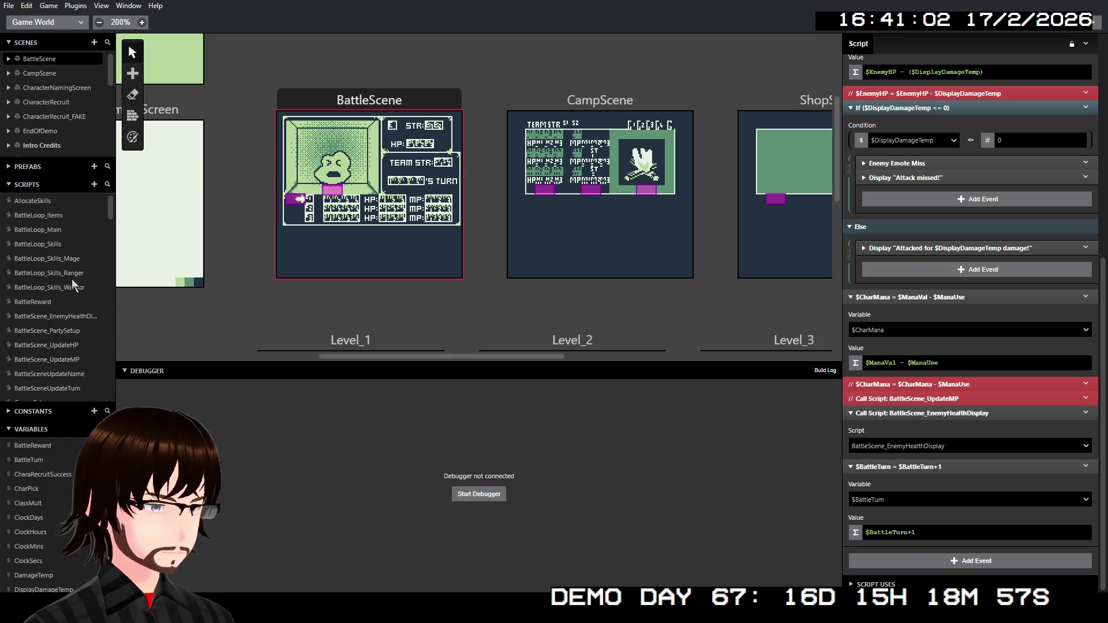
{"action": "left_click", "coordinate": [67, 357]}
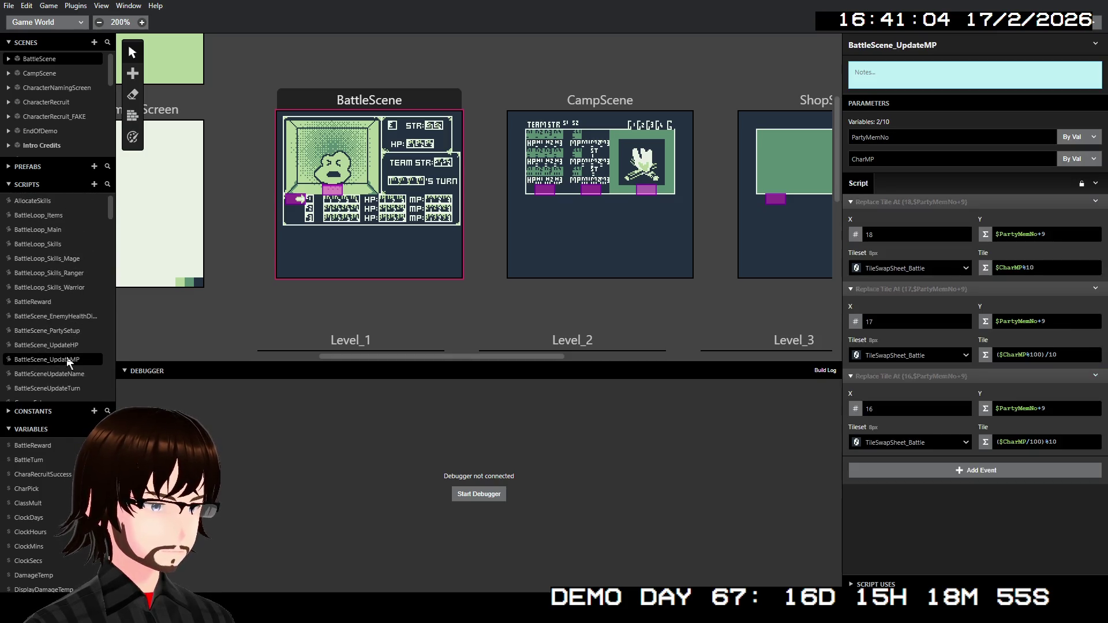
{"action": "left_click", "coordinate": [939, 202]}
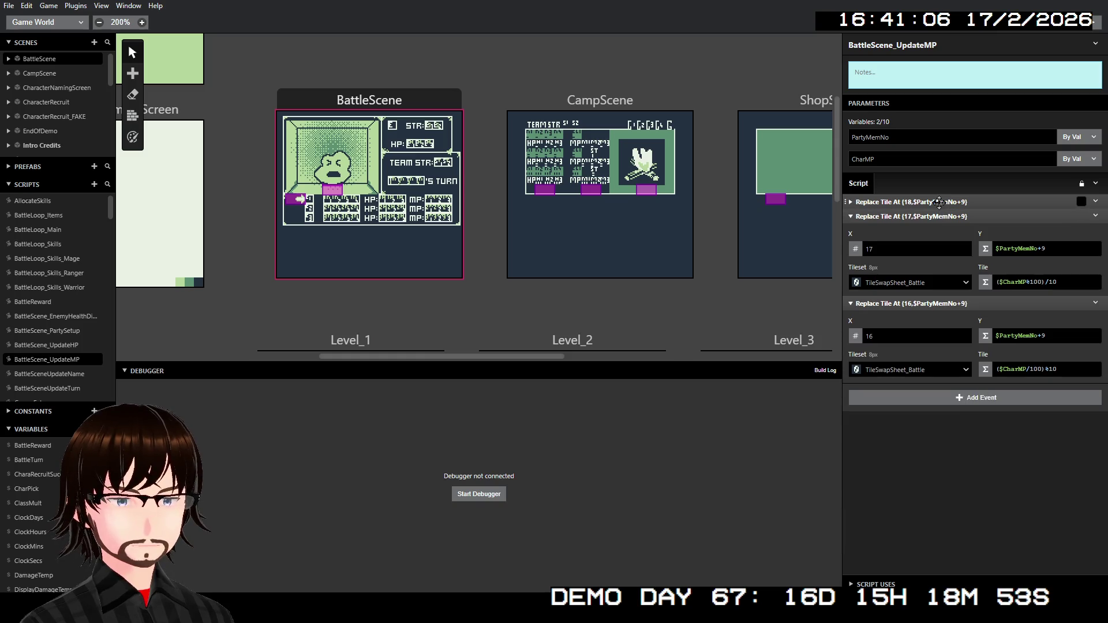
{"action": "left_click", "coordinate": [945, 215]}
{"action": "left_click", "coordinate": [946, 231]}
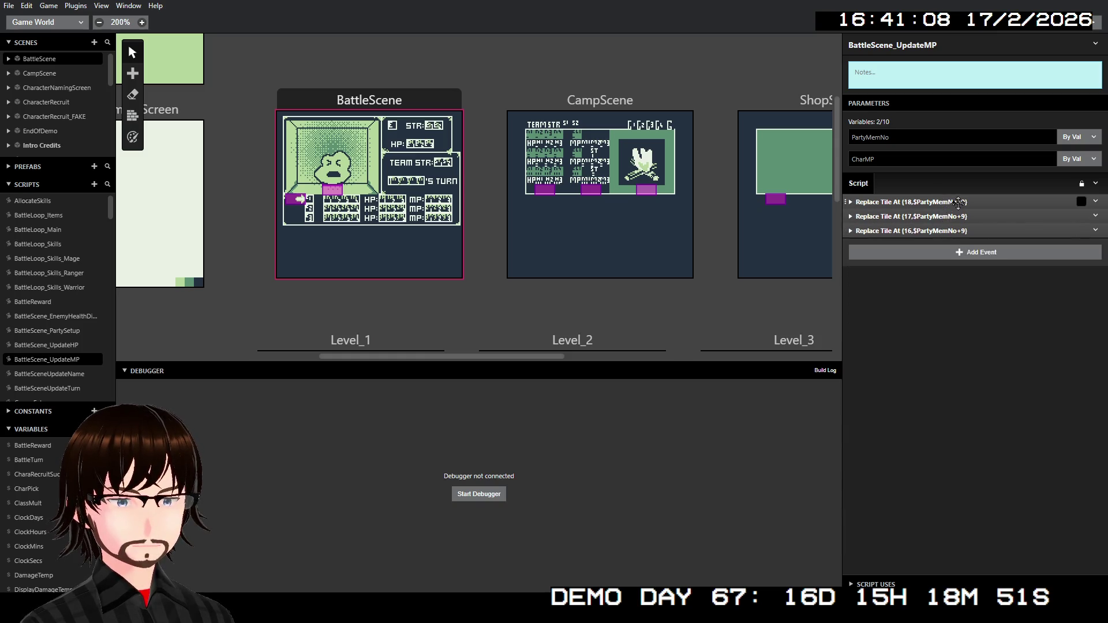
{"action": "left_click", "coordinate": [956, 217], "text": "shift"}
{"action": "left_click", "coordinate": [955, 230], "text": "shift"}
{"action": "right_click", "coordinate": [955, 231]}
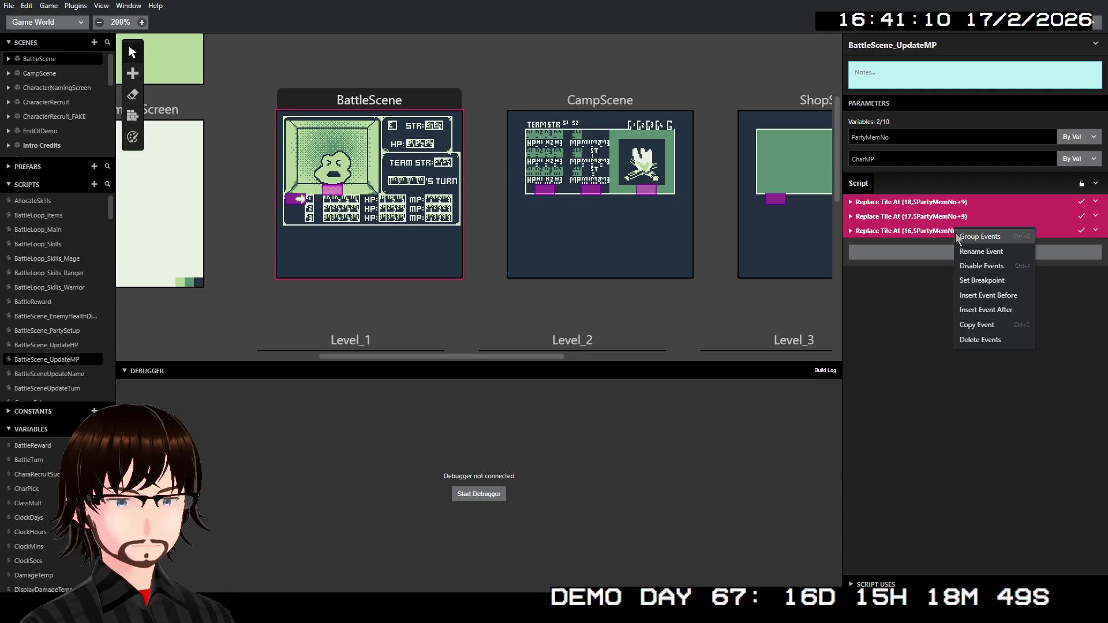
{"action": "left_click", "coordinate": [977, 324]}
- Return to the EnemyDamage script and bring up actions for its disabled UpdateMP call
{"action": "scroll", "coordinate": [72, 346], "scroll_direction": "down", "scroll_amount": 5}
{"action": "scroll", "coordinate": [72, 312], "scroll_direction": "down", "scroll_amount": 6}
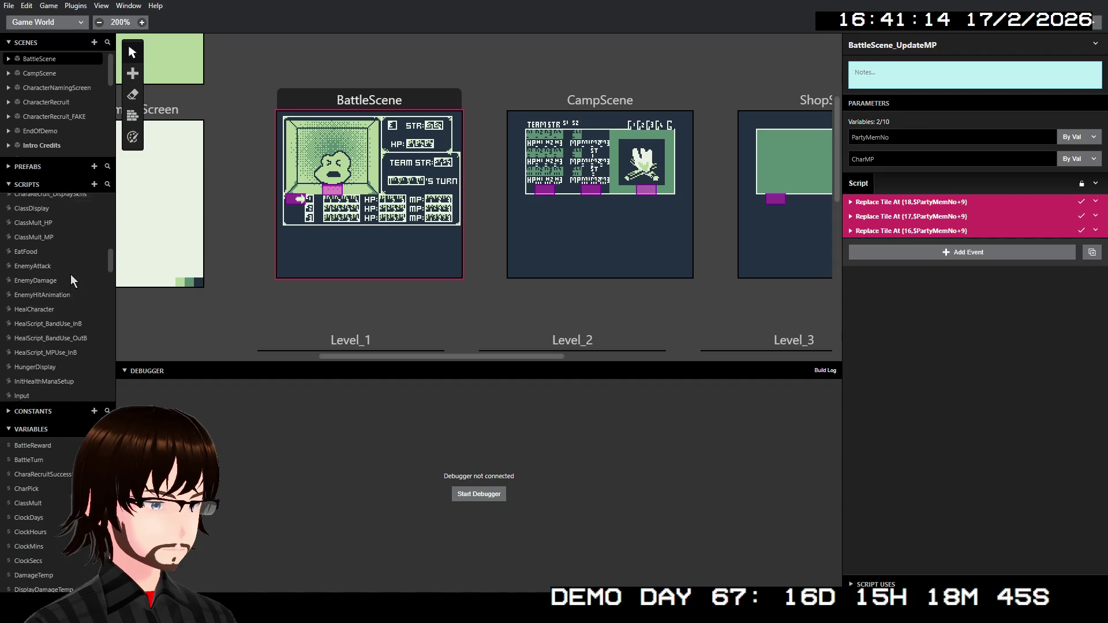
{"action": "left_click", "coordinate": [52, 273]}
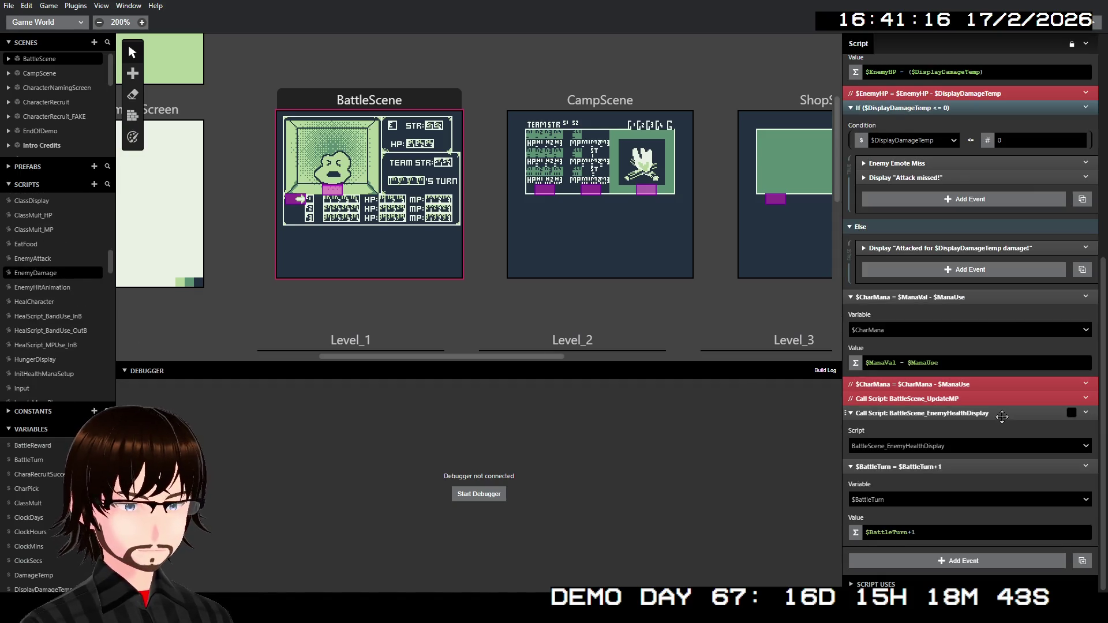
{"action": "right_click", "coordinate": [997, 398]}
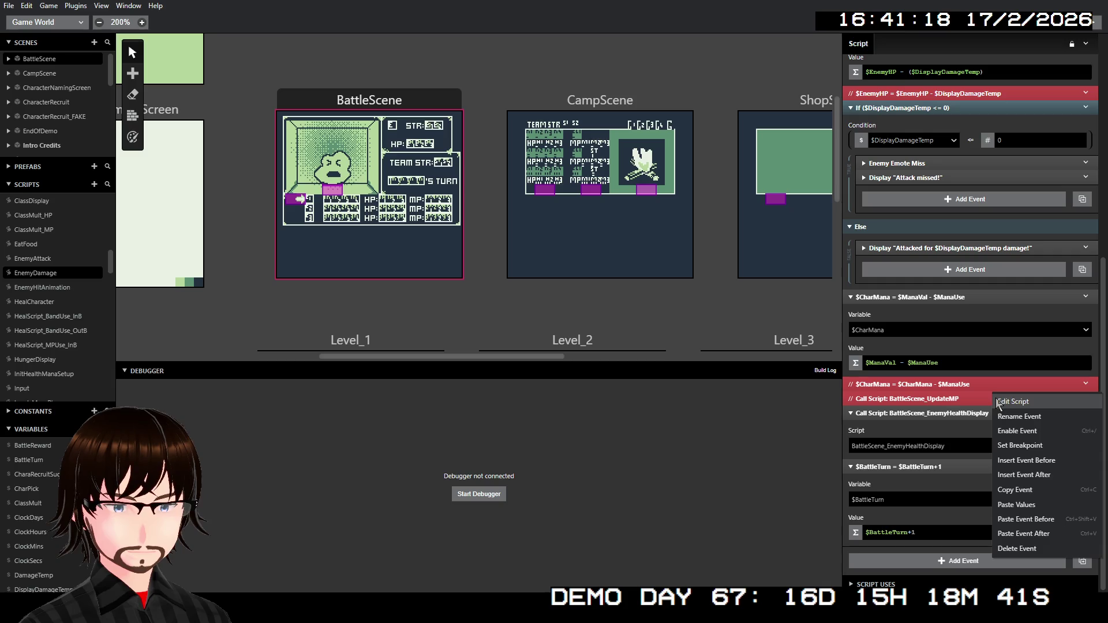
- Add an event group named UpdateMP after the disabled UpdateMP call in EnemyDamage
{"action": "left_click", "coordinate": [1036, 473]}
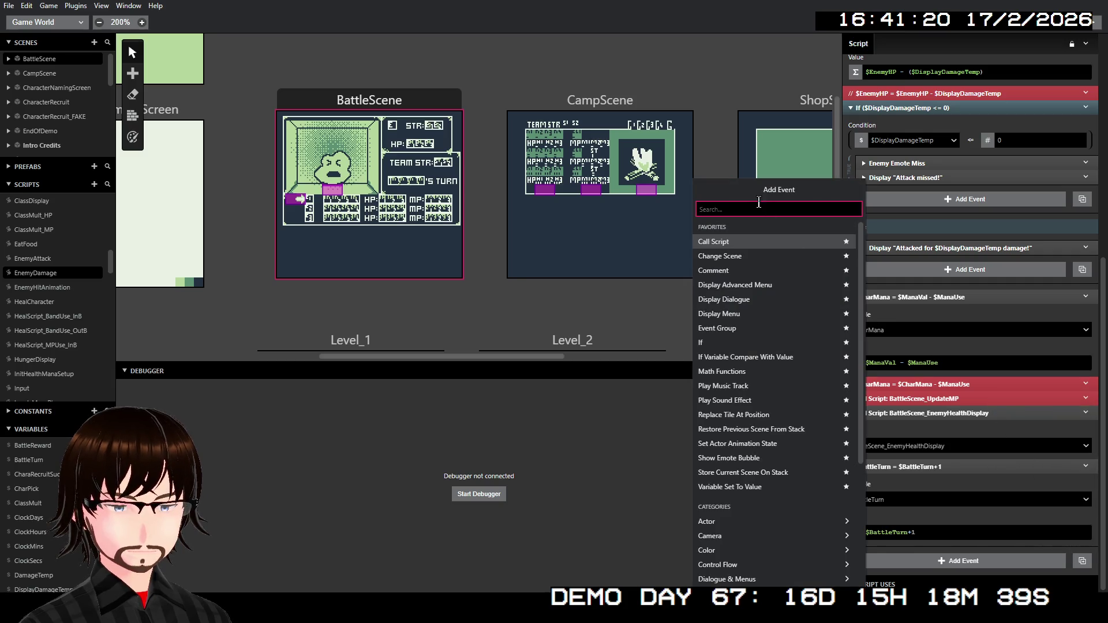
{"action": "left_click", "coordinate": [745, 328]}
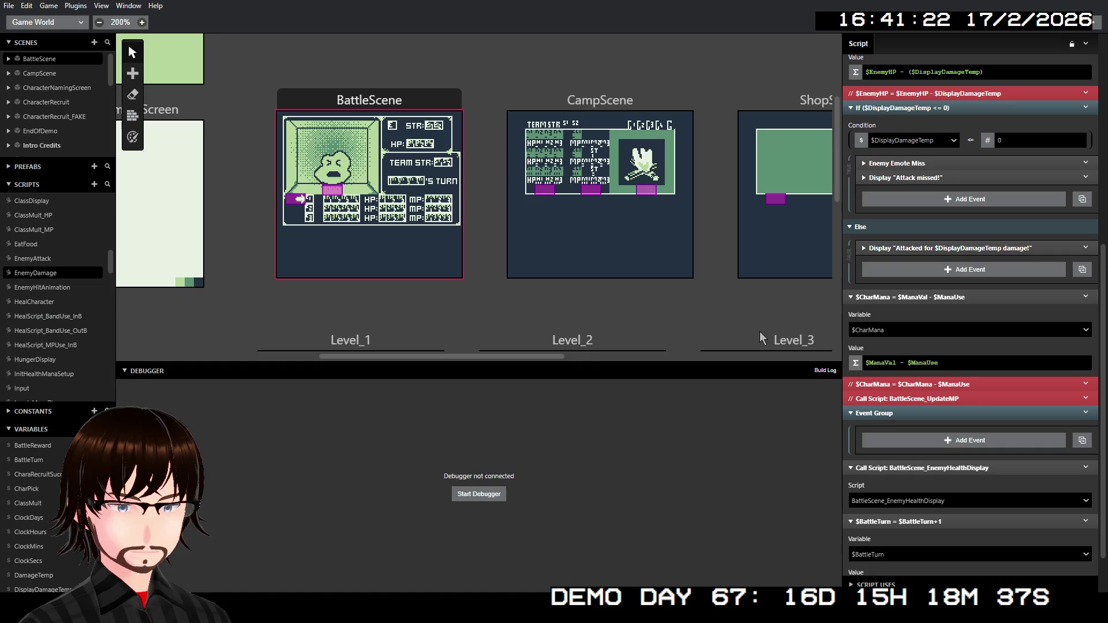
{"action": "left_click_drag", "start_coordinate": [963, 415], "coordinate": [942, 414]}
{"action": "right_click", "coordinate": [944, 414]}
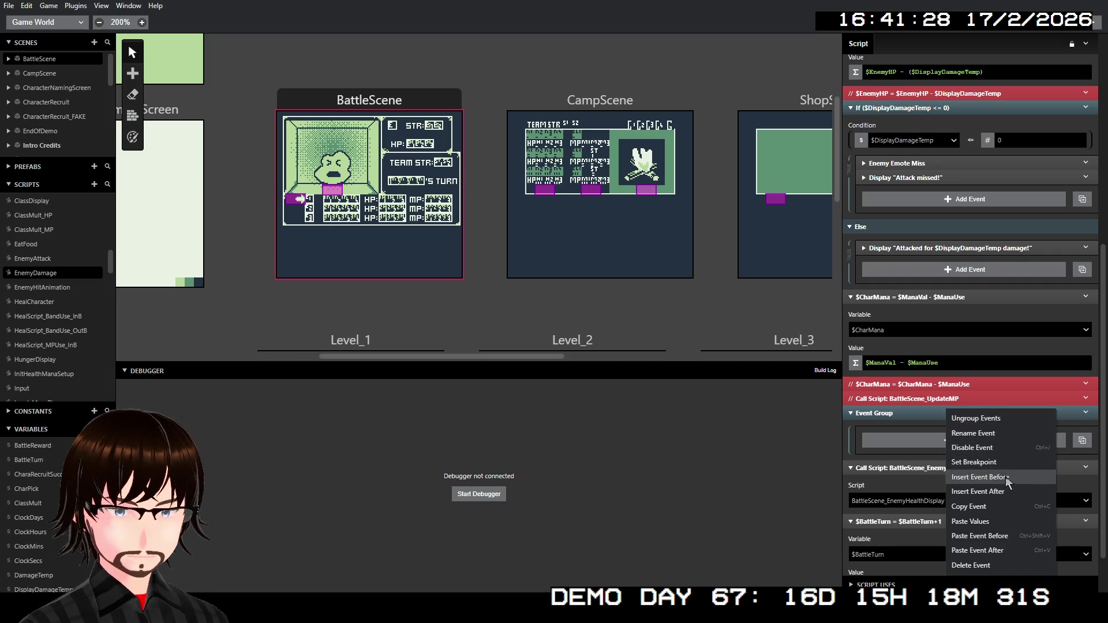
{"action": "left_click", "coordinate": [985, 434]}
{"action": "type", "text": "UpdateMP"}
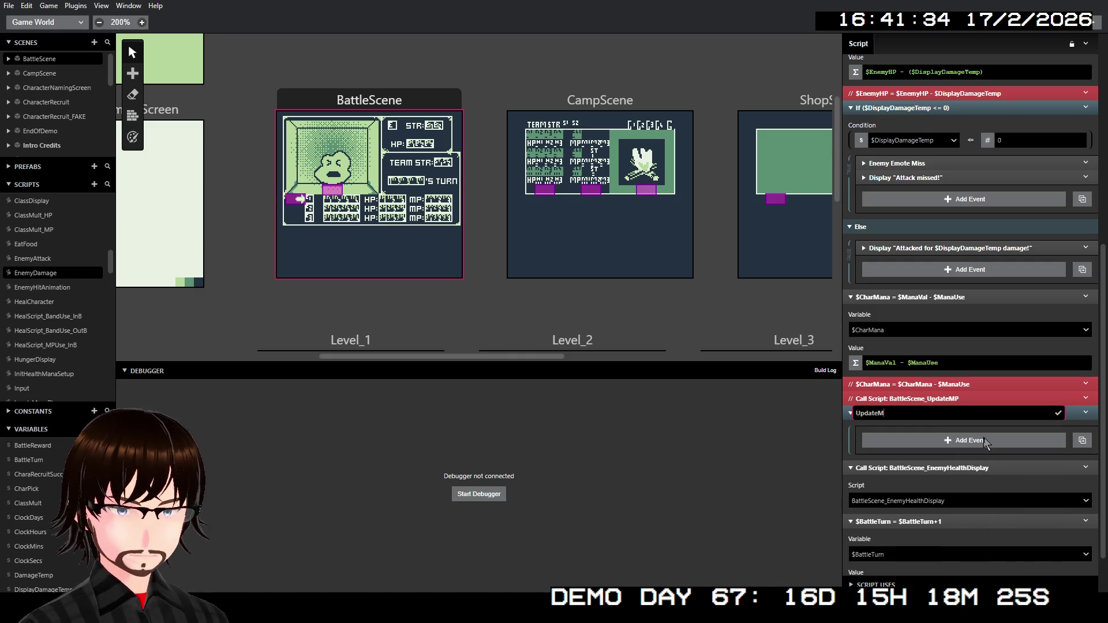
{"action": "key", "text": "Return"}
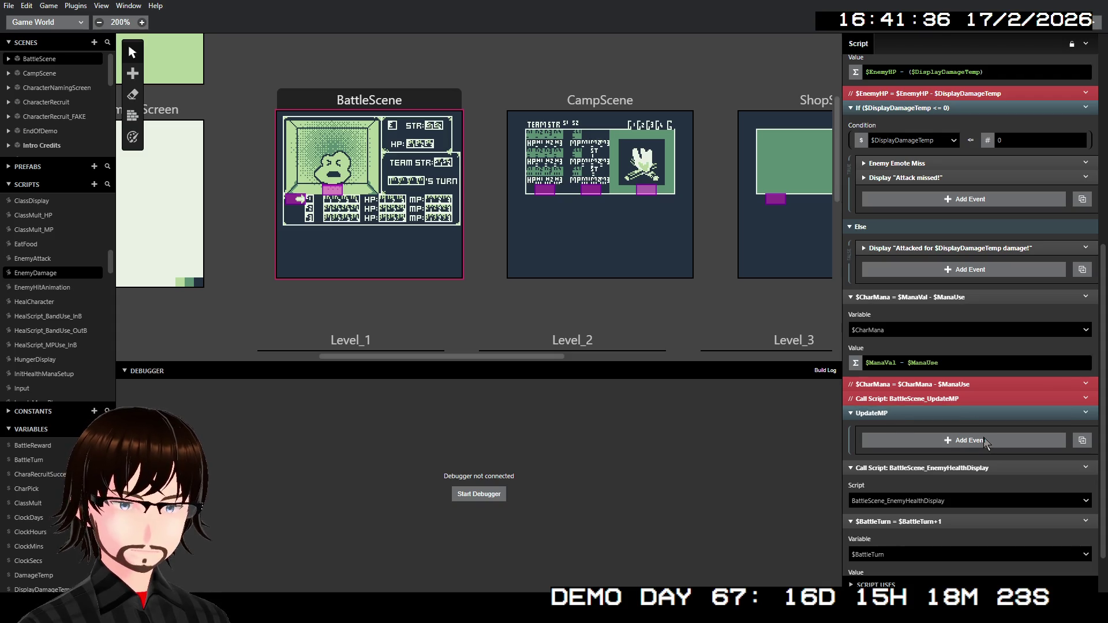
- Paste the three copied Replace Tile At events and move them inside the UpdateMP group
{"action": "left_click", "coordinate": [1087, 413]}
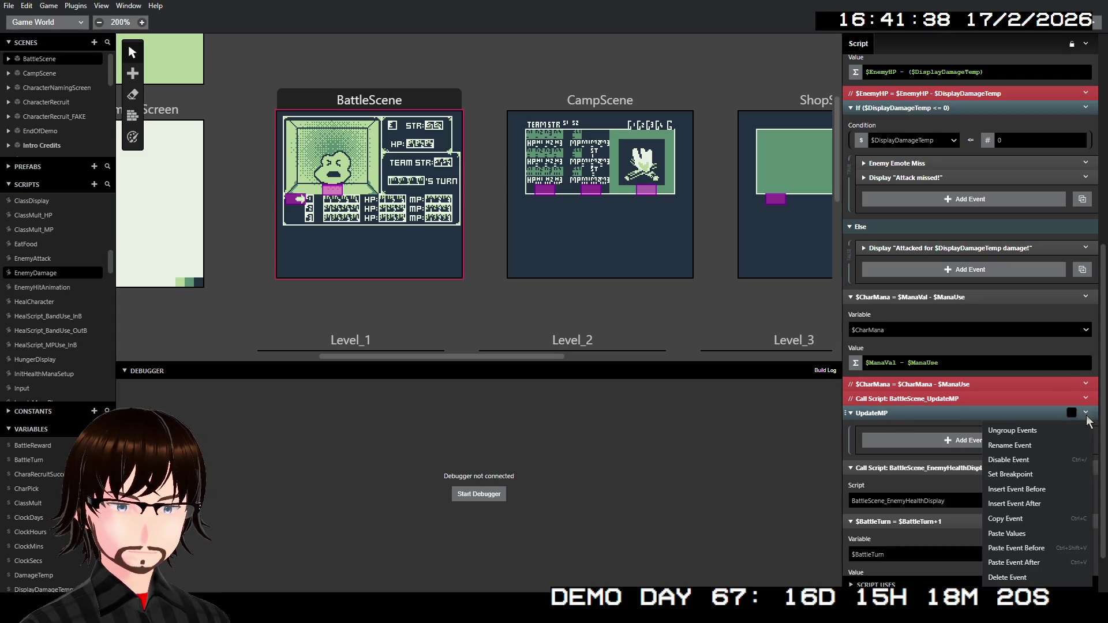
{"action": "left_click", "coordinate": [1024, 534]}
{"action": "left_click", "coordinate": [899, 416]}
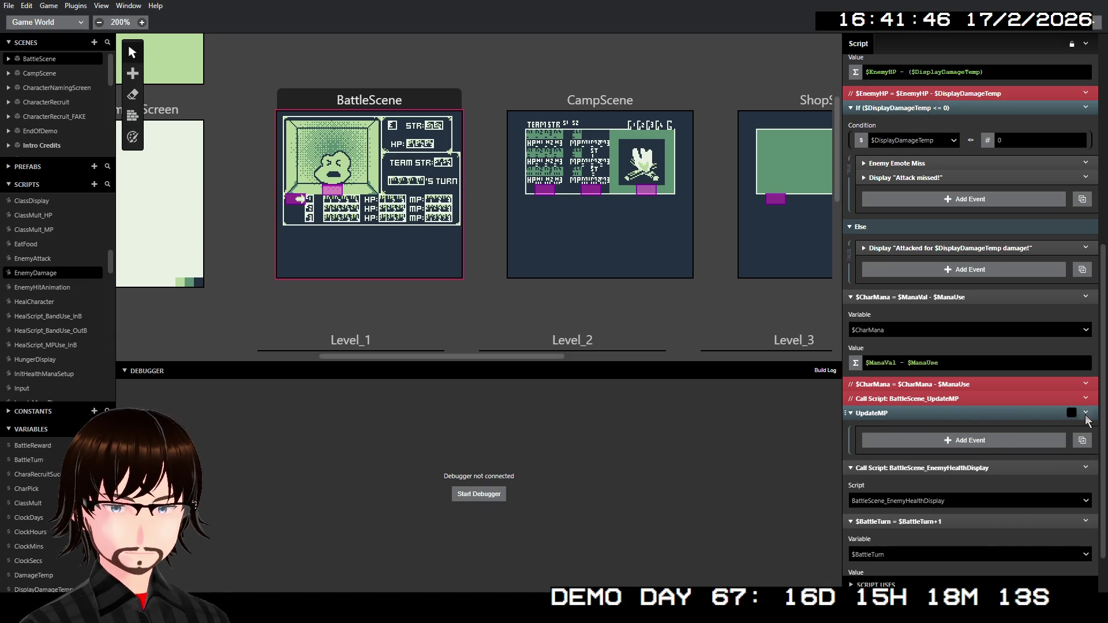
{"action": "left_click", "coordinate": [1085, 415]}
{"action": "left_click", "coordinate": [1059, 563]}
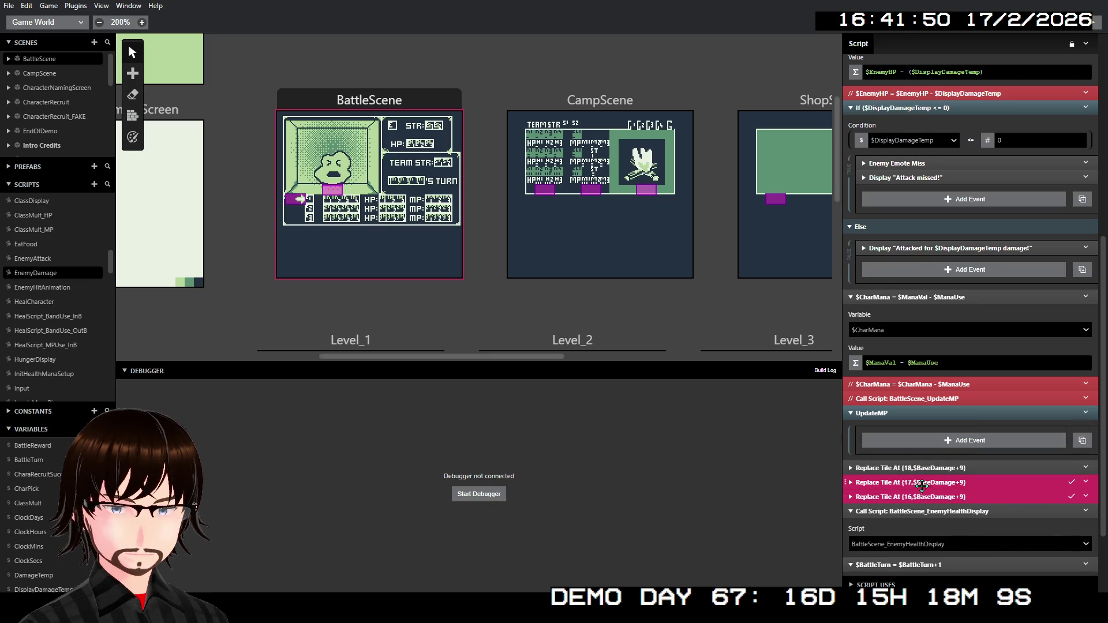
{"action": "left_click", "coordinate": [910, 467], "text": "ctrl"}
{"action": "left_click_drag", "start_coordinate": [911, 482], "coordinate": [939, 434]}
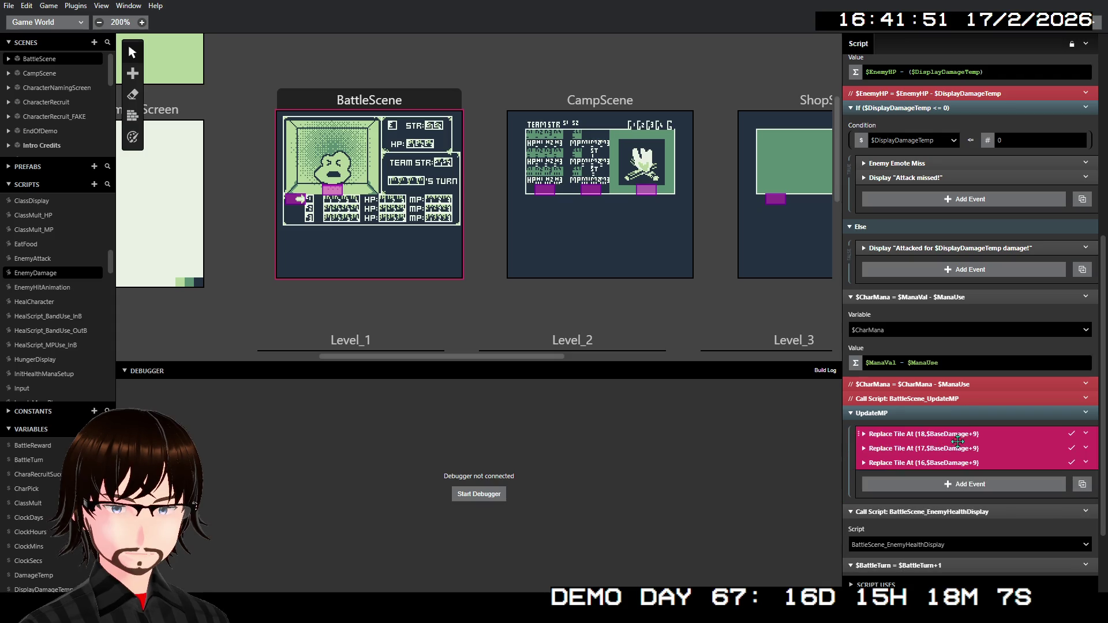
- Change the Y variable of the first two Replace Tile At events to $BattleTurn+9
{"action": "left_click", "coordinate": [950, 520]}
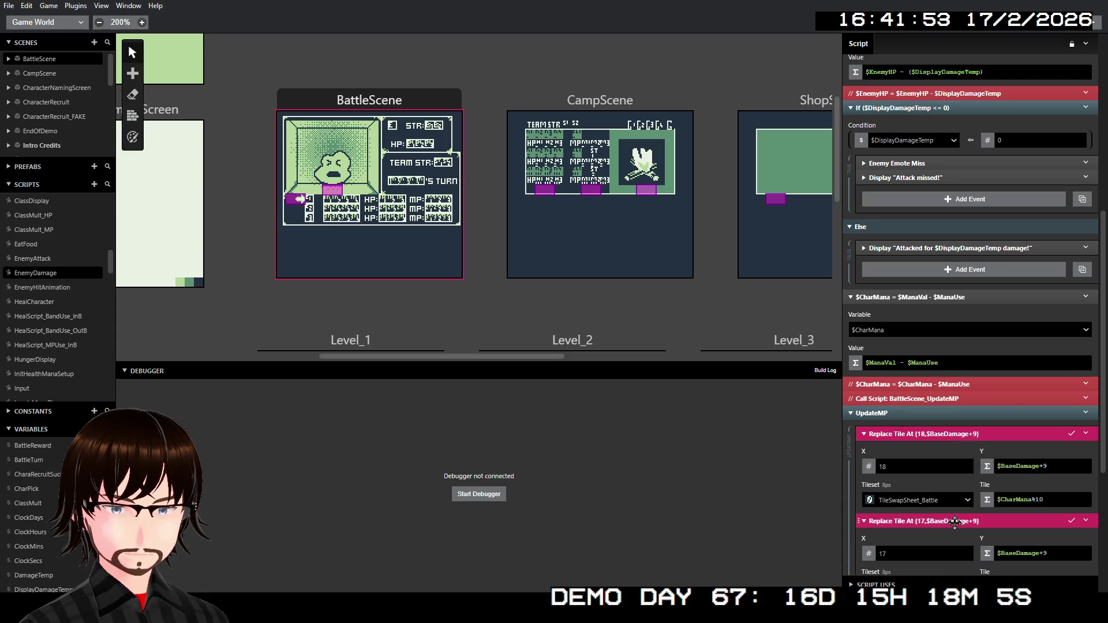
{"action": "scroll", "coordinate": [958, 514], "scroll_direction": "down", "scroll_amount": 2}
{"action": "left_click", "coordinate": [973, 491]}
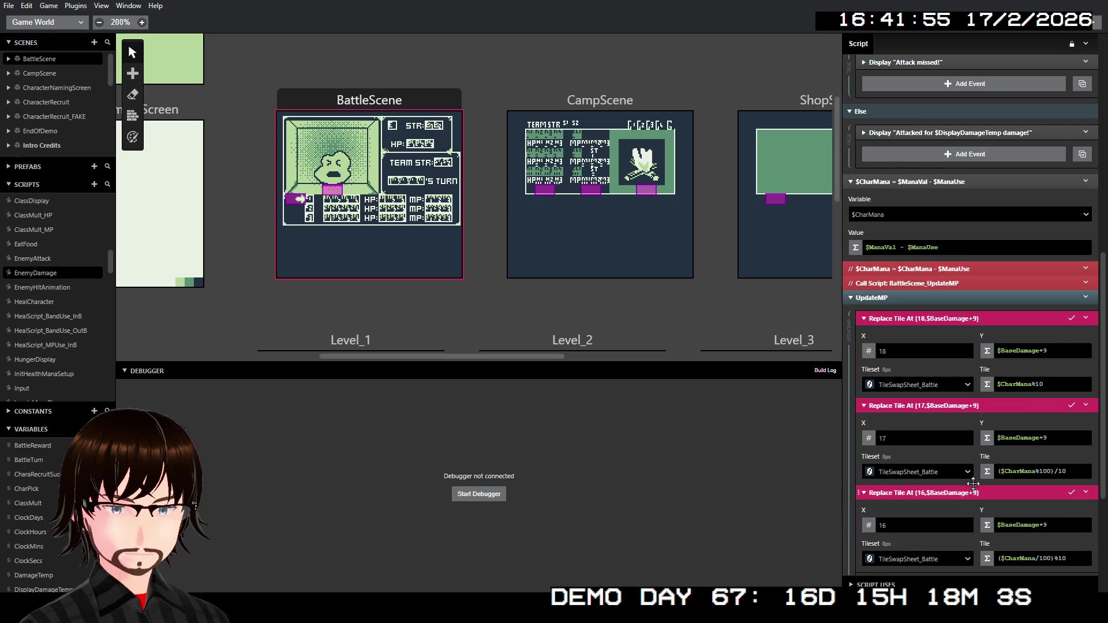
{"action": "left_click", "coordinate": [1020, 352]}
{"action": "type", "text": "b"}
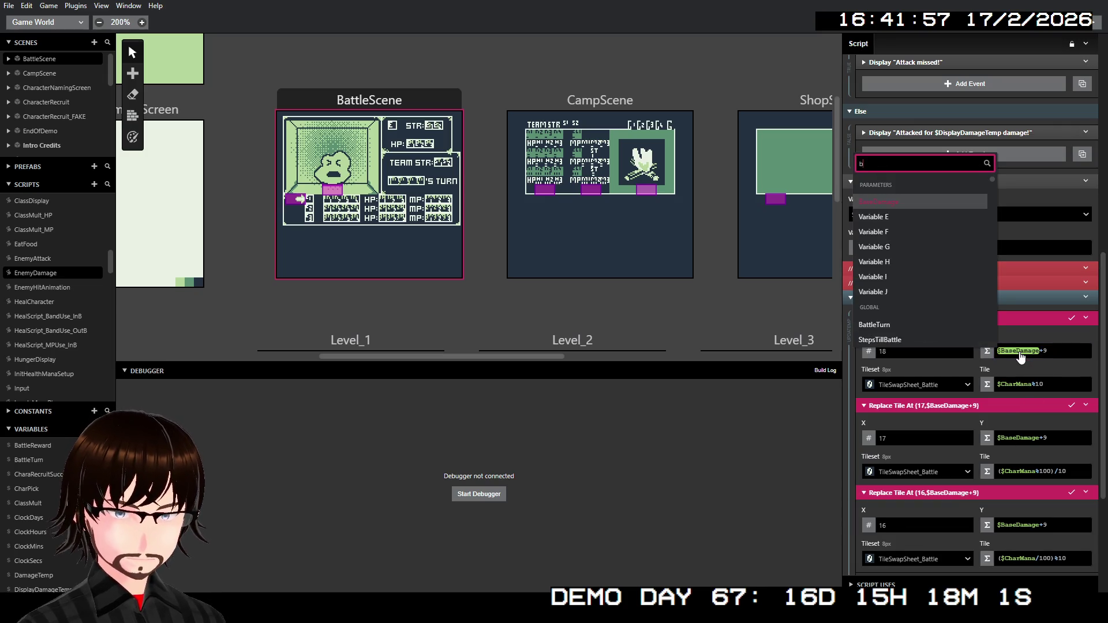
{"action": "type", "text": "at"}
{"action": "key", "text": "Return"}
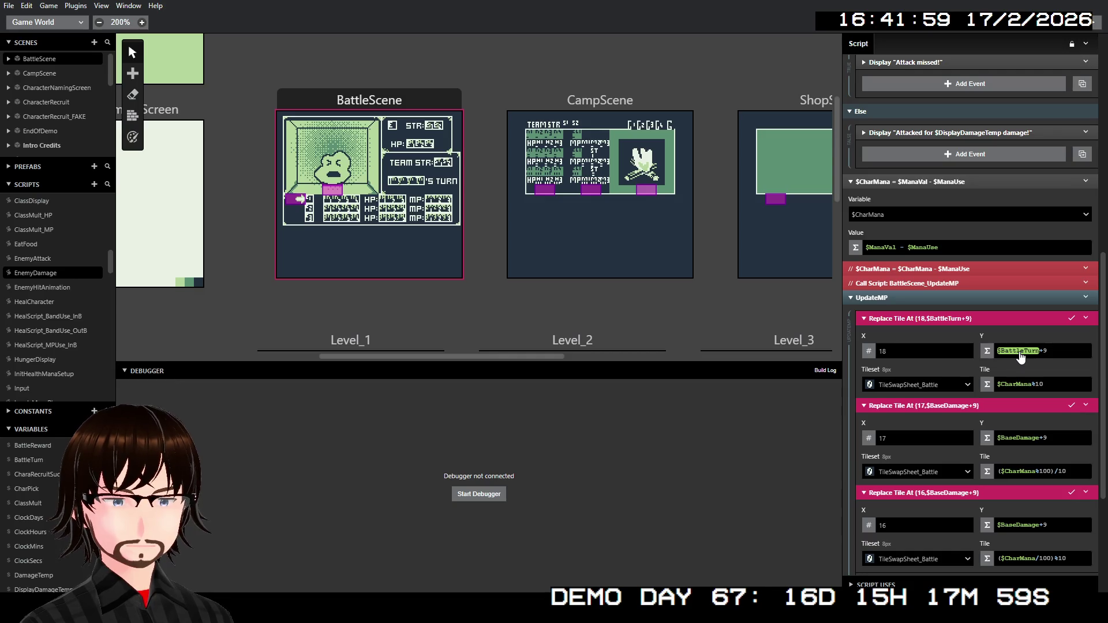
{"action": "left_click", "coordinate": [1017, 440]}
{"action": "type", "text": "bat"}
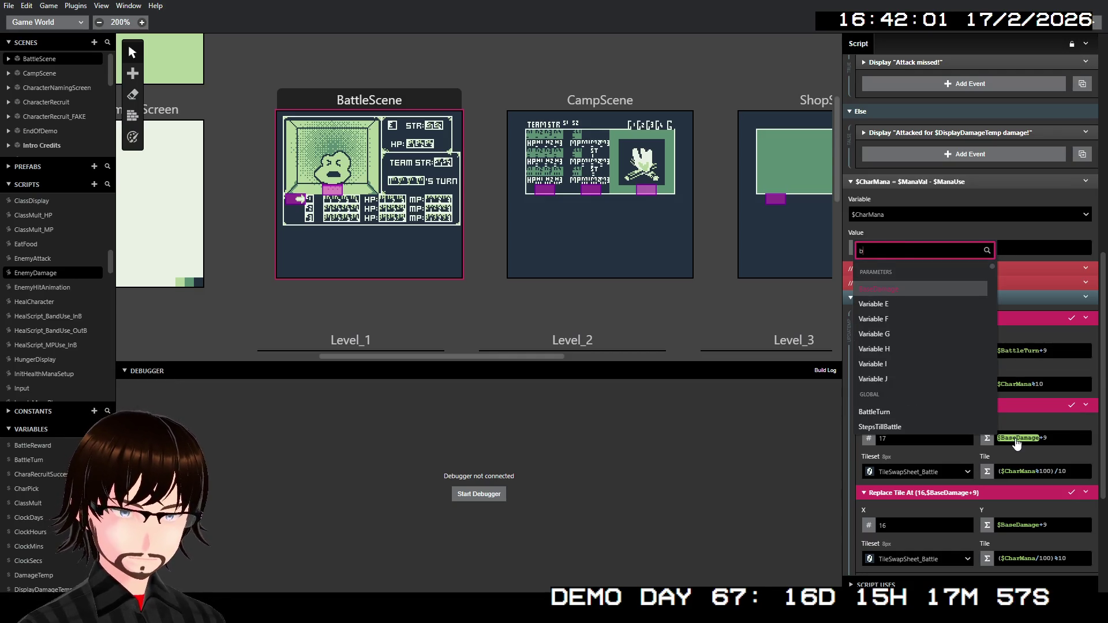
{"action": "key", "text": "Return"}
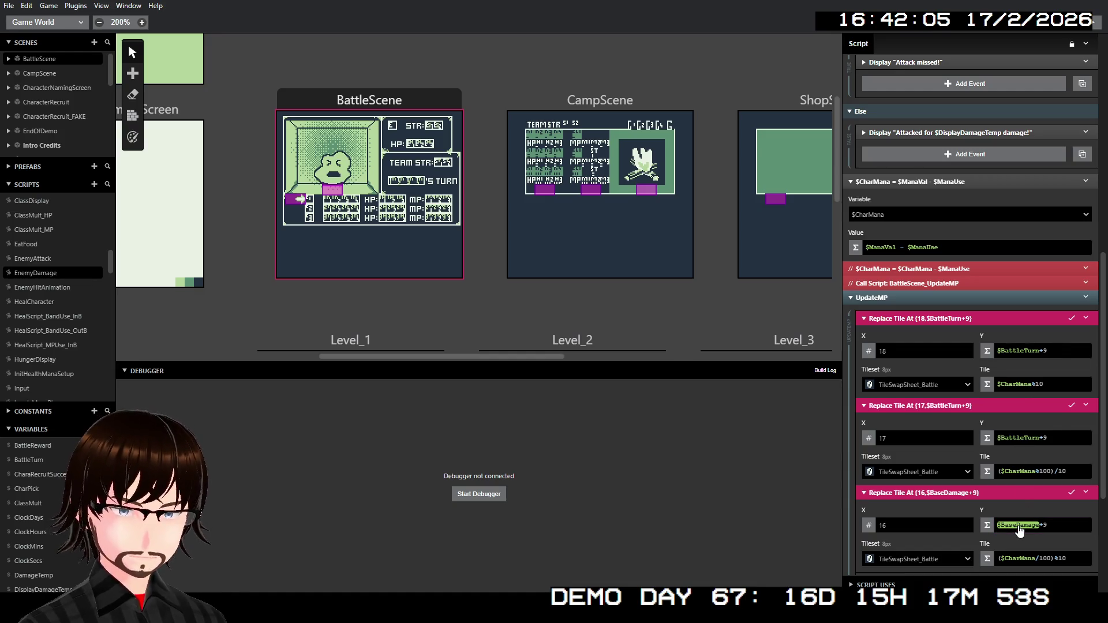
- Set the third Replace Tile At event's Y to $BattleTurn+9, then collapse all three events
{"action": "left_click", "coordinate": [1019, 525]}
{"action": "type", "text": "bat"}
{"action": "left_click", "coordinate": [907, 481]}
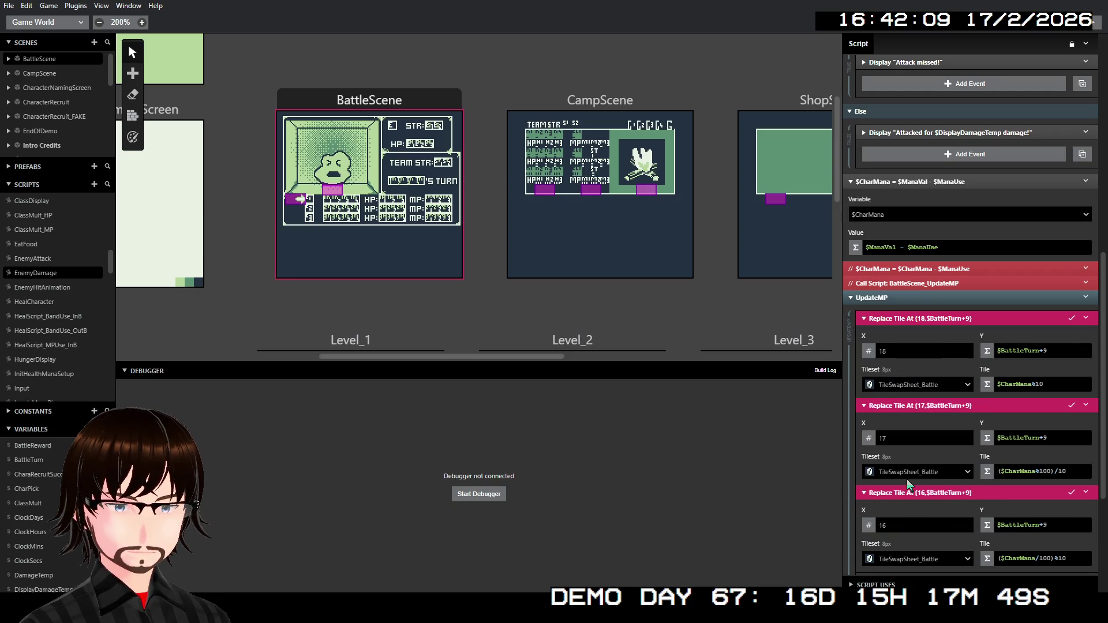
{"action": "scroll", "coordinate": [969, 470], "scroll_direction": "down", "scroll_amount": 1}
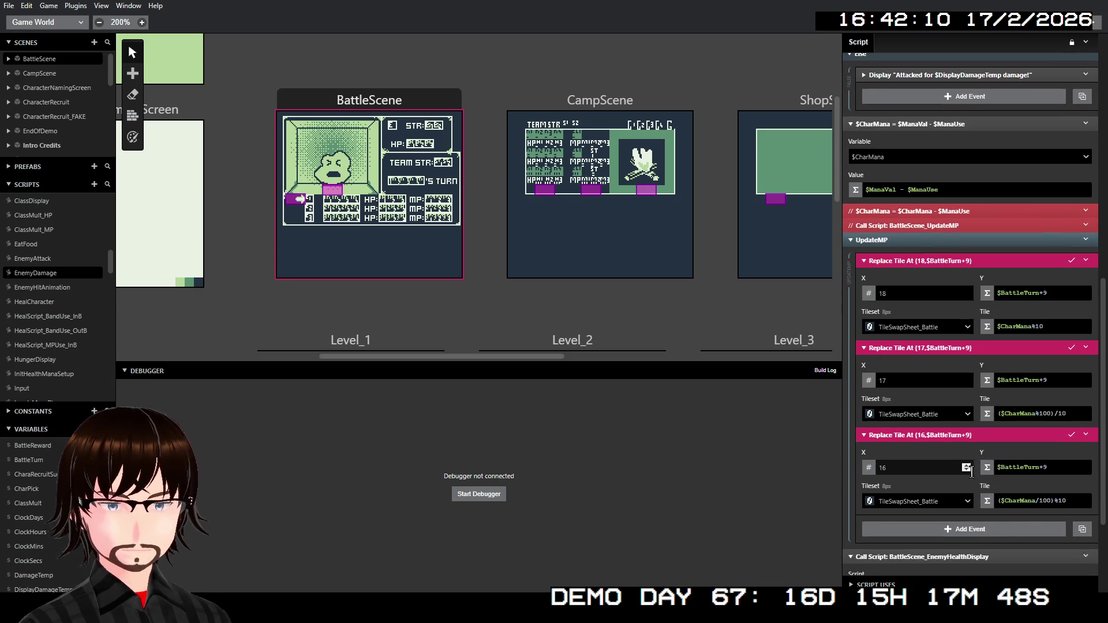
{"action": "left_click", "coordinate": [958, 430]}
{"action": "left_click", "coordinate": [938, 348]}
{"action": "left_click", "coordinate": [948, 261]}
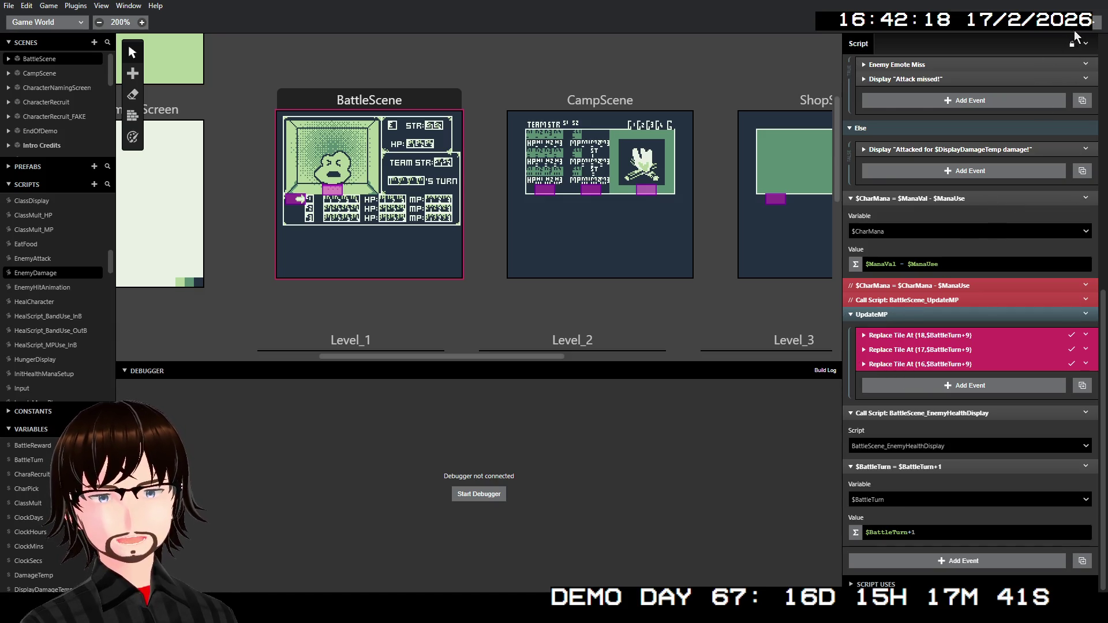
- Launch a playtest, start a new game, and walk the player up to the stairs
{"action": "left_click", "coordinate": [1093, 23]}
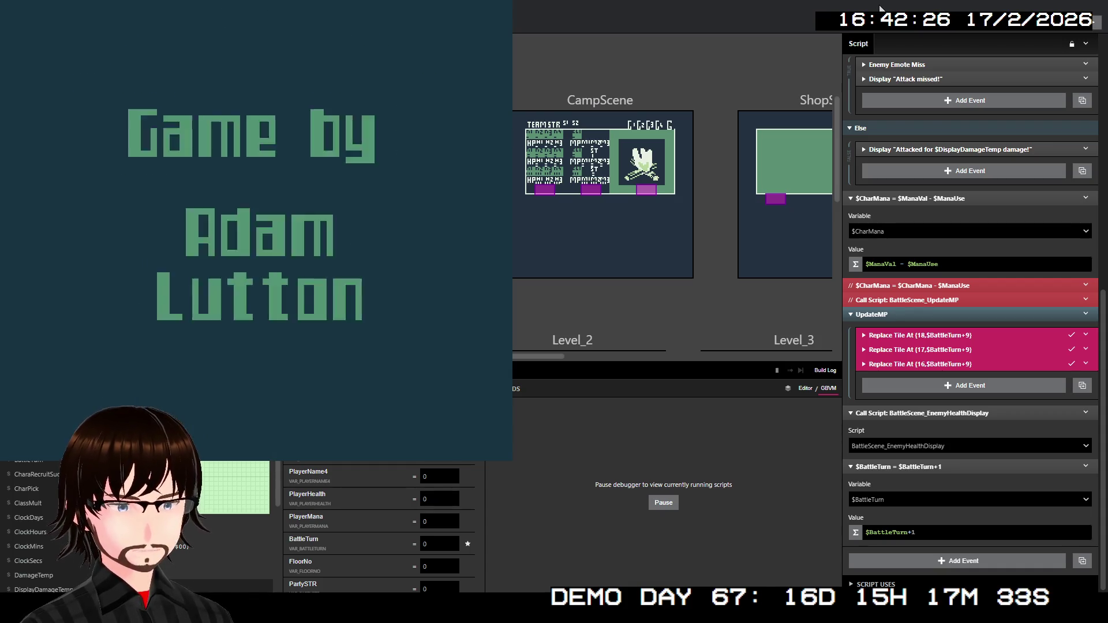
{"action": "key", "text": "z"}
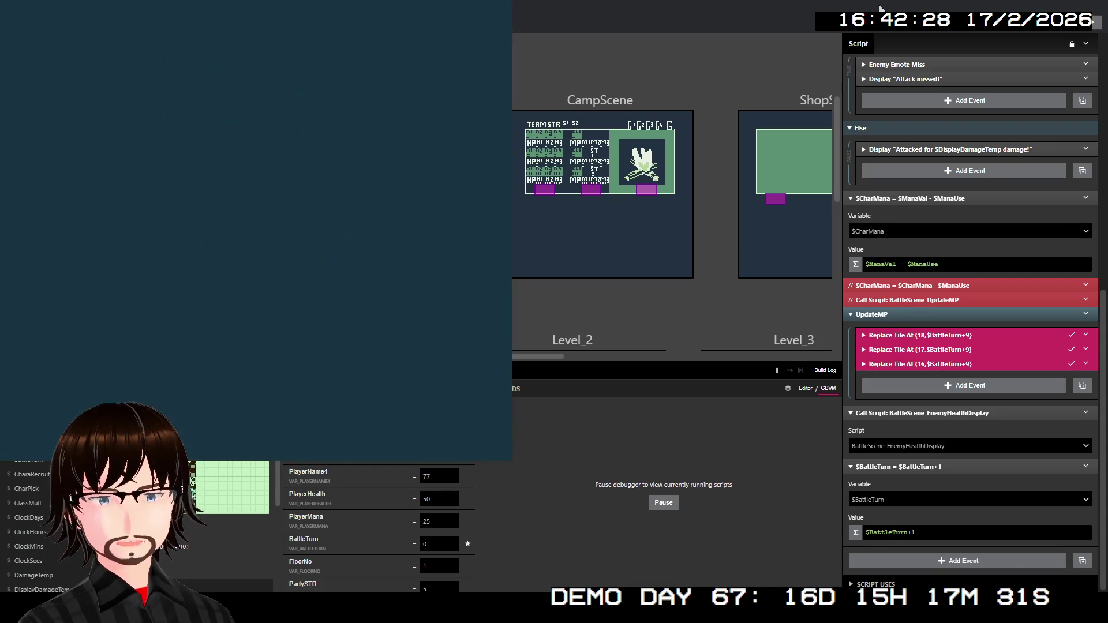
{"action": "key", "text": "Up"}
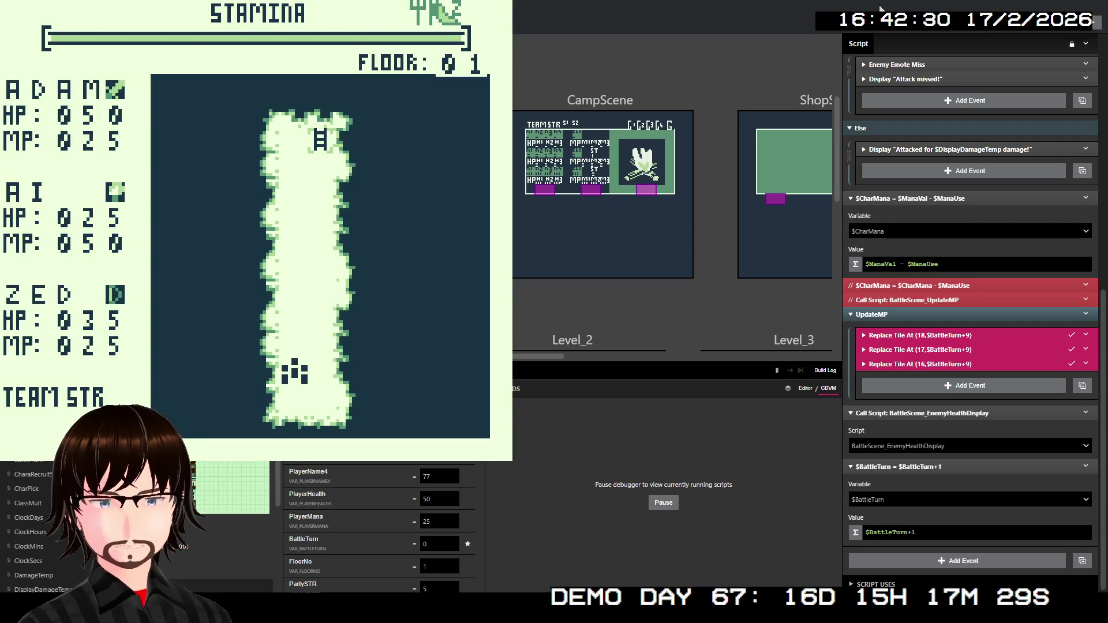
{"action": "key", "text": "Up"}
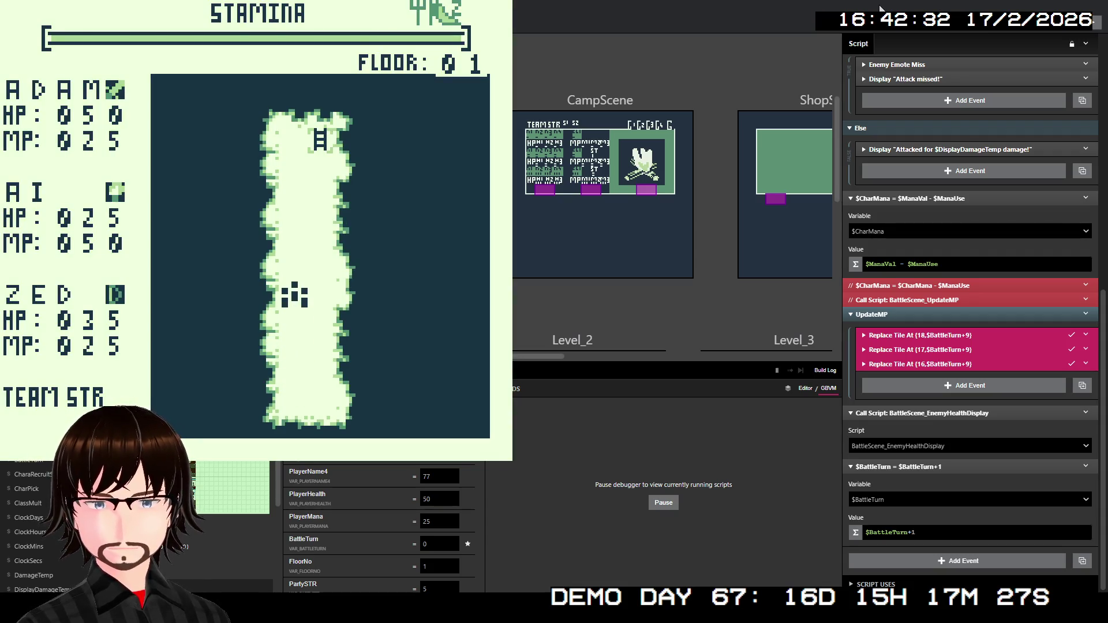
{"action": "key", "text": "Up"}
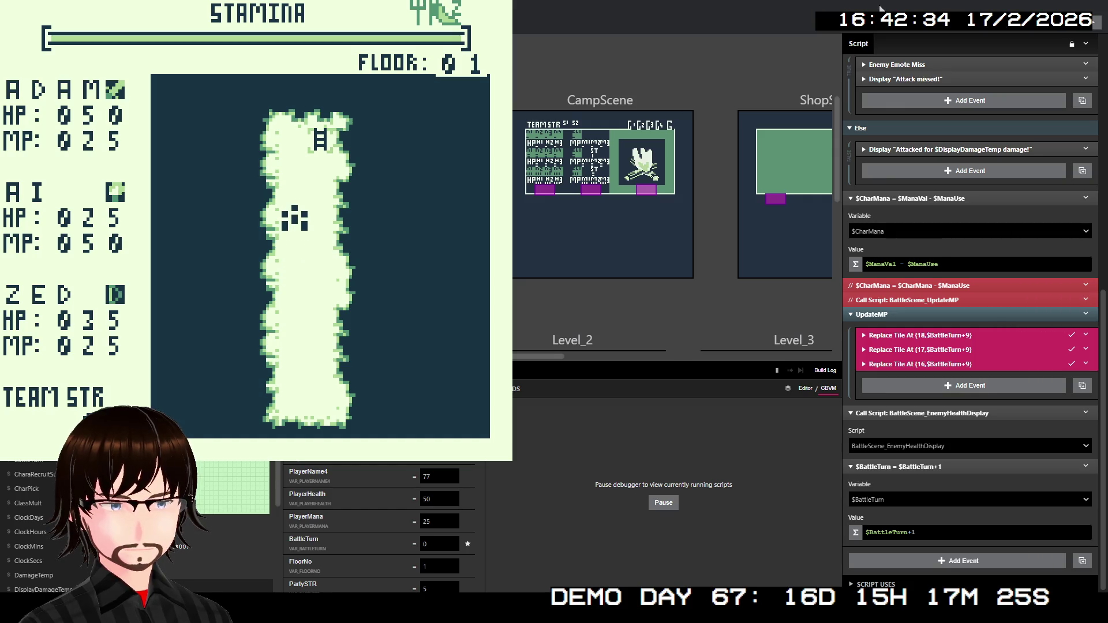
{"action": "key", "text": "Up"}
{"action": "key", "text": "Right"}
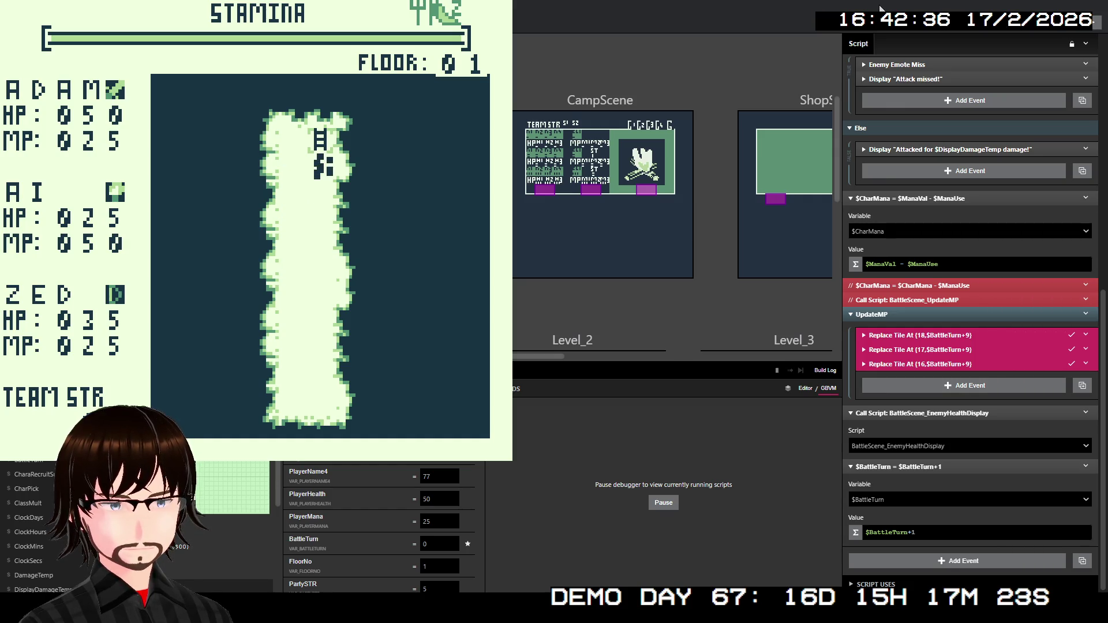
- Move on to floor 02 and walk into a zombie battle, highlighting Block for AI
{"action": "key", "text": "z"}
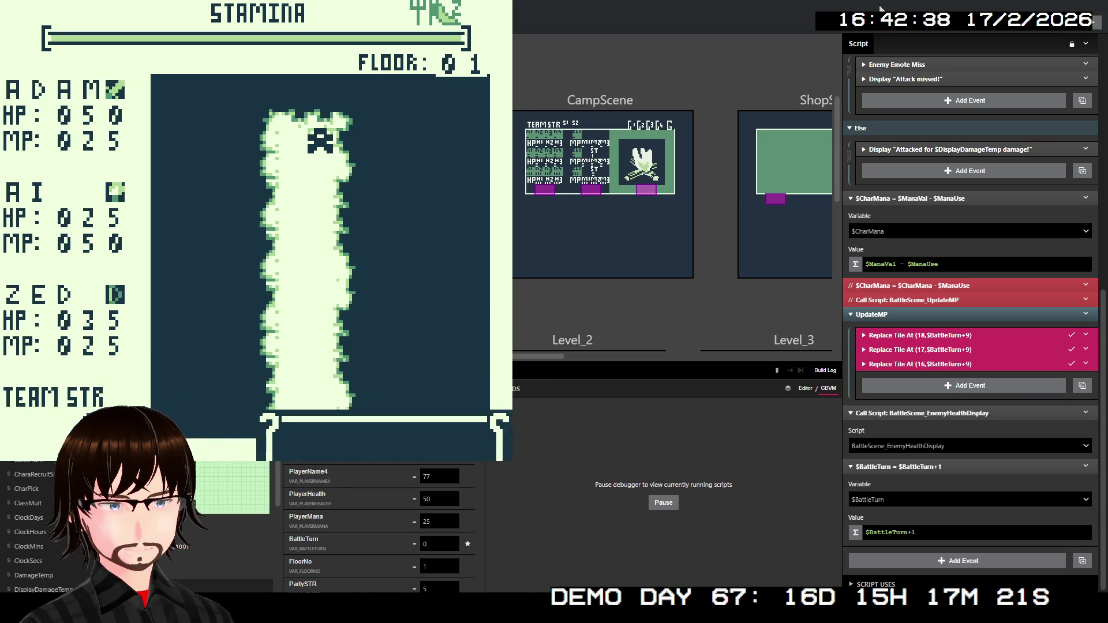
{"action": "key", "text": "z"}
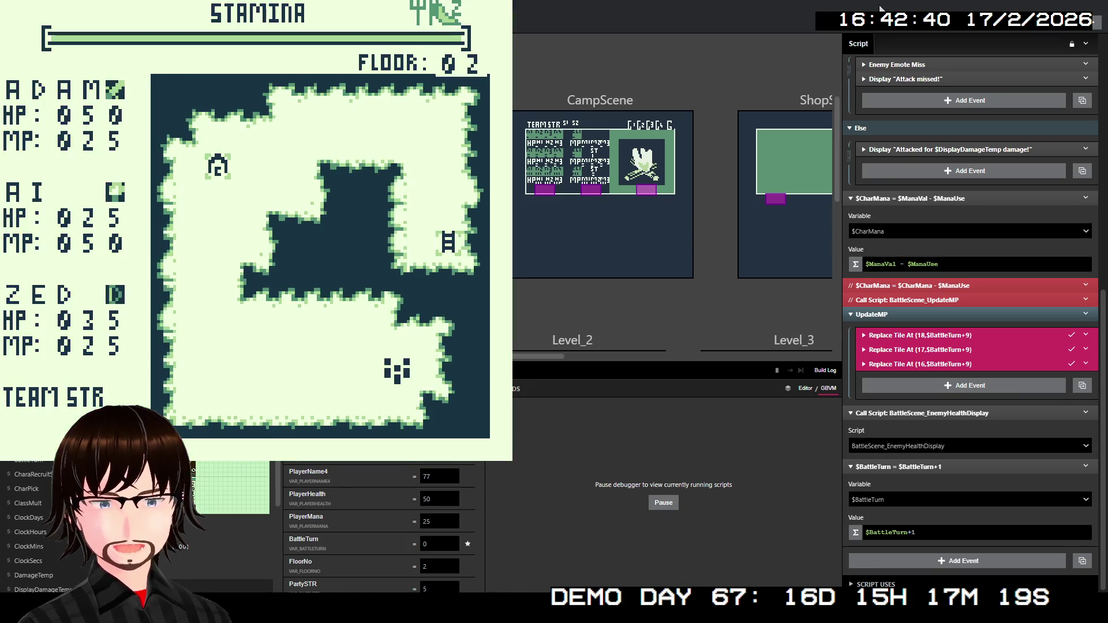
{"action": "key", "text": "Left"}
{"action": "key", "text": "Left"}
{"action": "key", "text": "Left"}
{"action": "key", "text": "Left"}
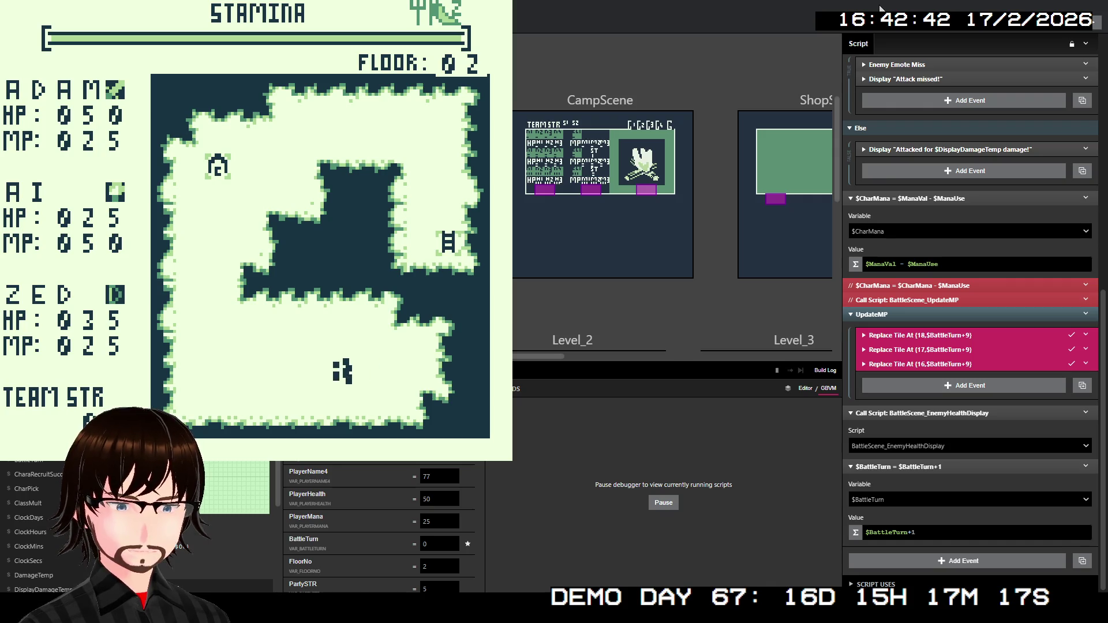
{"action": "key", "text": "Left"}
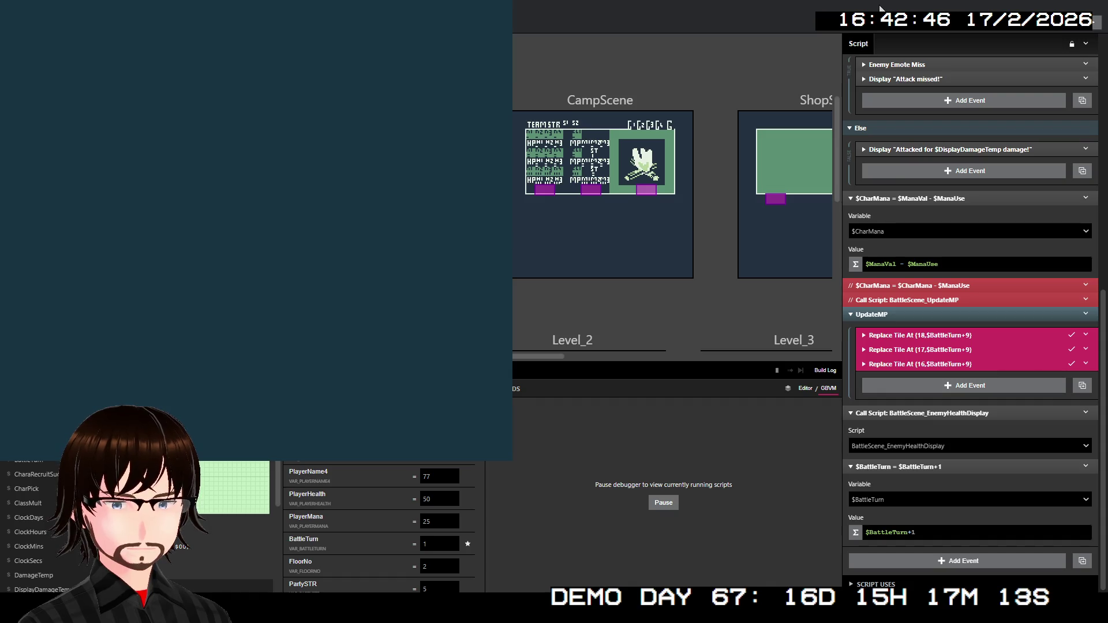
{"action": "key", "text": "Down"}
{"action": "key", "text": "Down"}
{"action": "key", "text": "Down"}
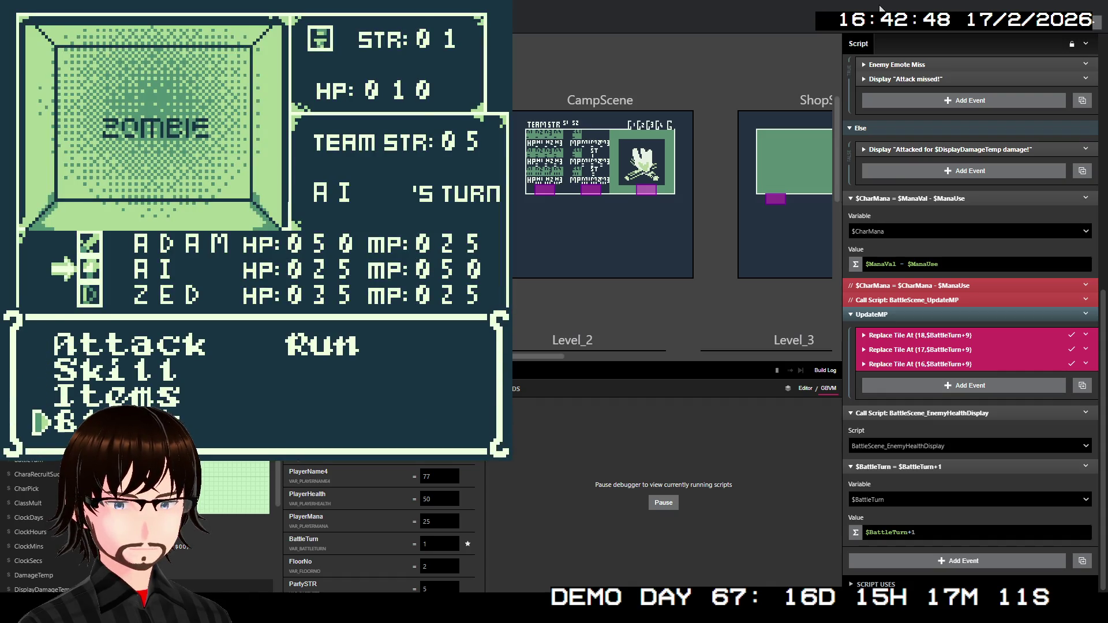
- Have AI block and ZED use TrueShot to defeat the zombie, leaving ZED at 015 MP
{"action": "key", "text": "z"}
{"action": "key", "text": "z"}
{"action": "key", "text": "Down"}
{"action": "key", "text": "z"}
{"action": "key", "text": "z"}
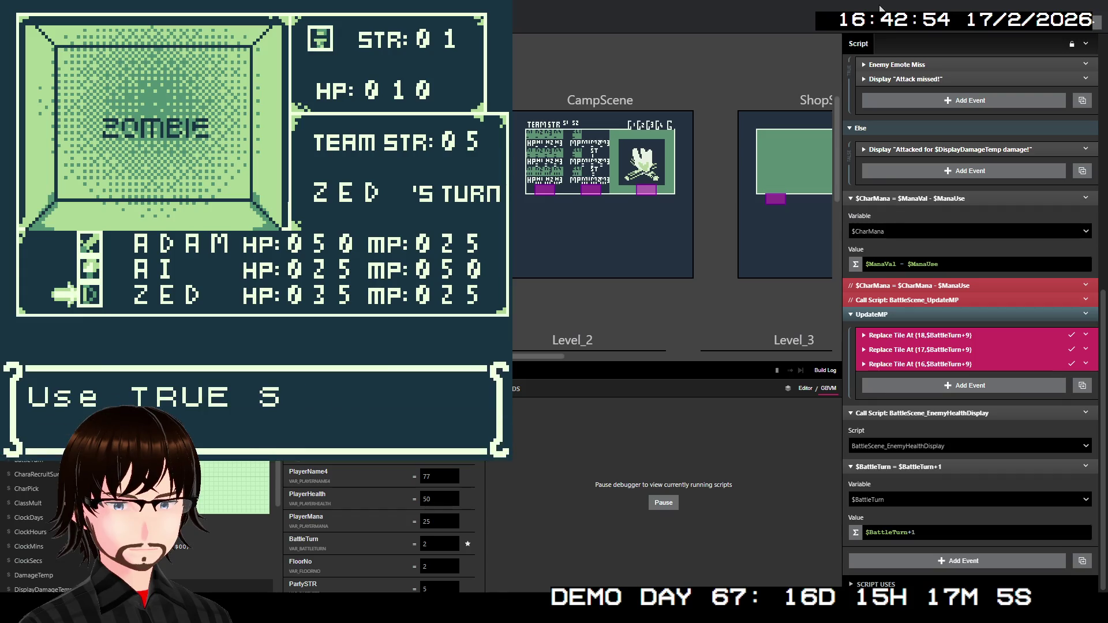
{"action": "key", "text": "z"}
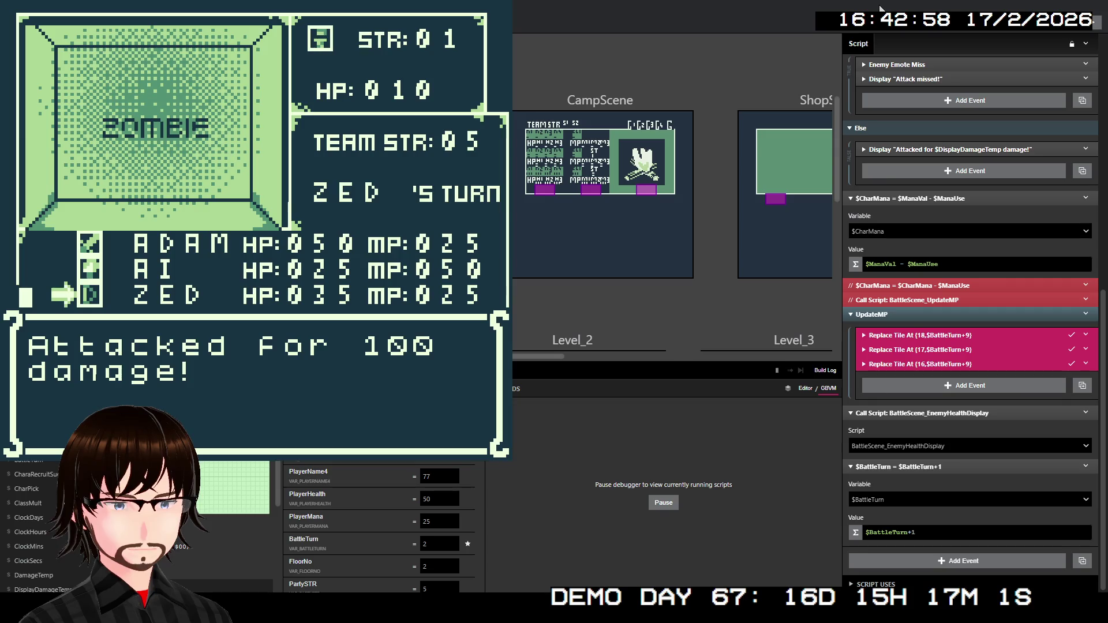
{"action": "key", "text": "z"}
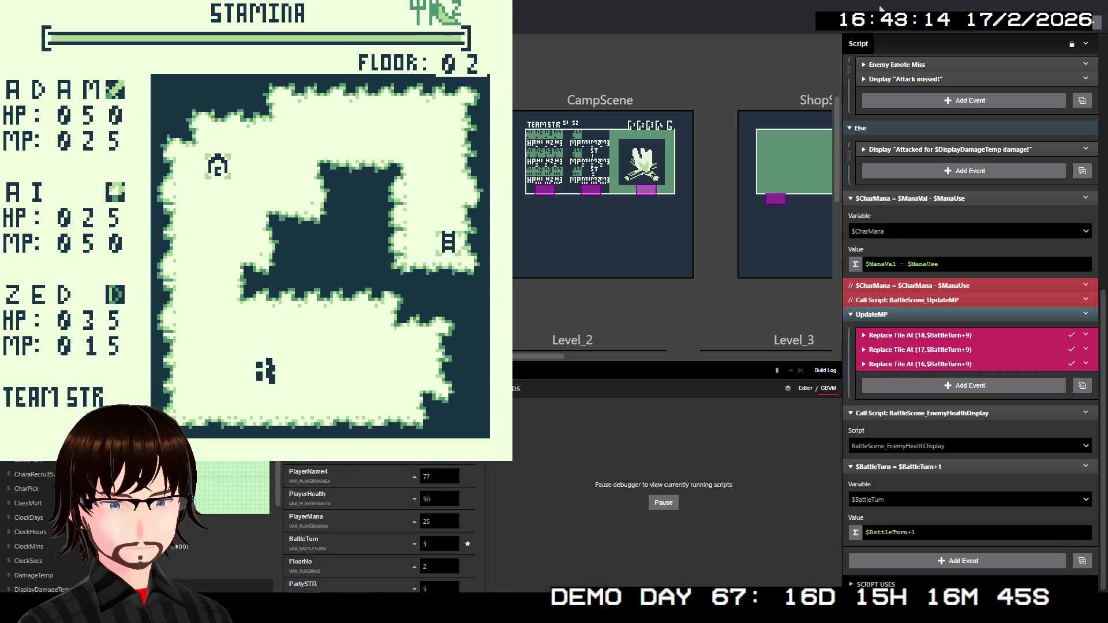
- Walk around floor 02 until another enemy encounter begins
{"action": "key", "text": "Right"}
{"action": "key", "text": "Left"}
{"action": "key", "text": "Up"}
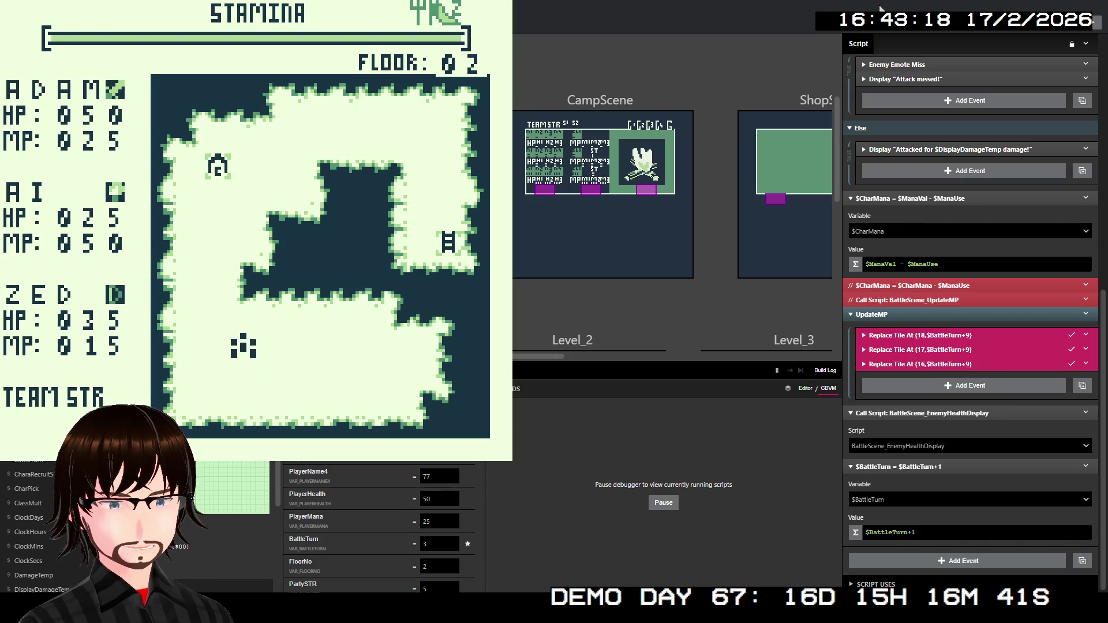
{"action": "key", "text": "Right"}
{"action": "key", "text": "Down"}
{"action": "key", "text": "Left"}
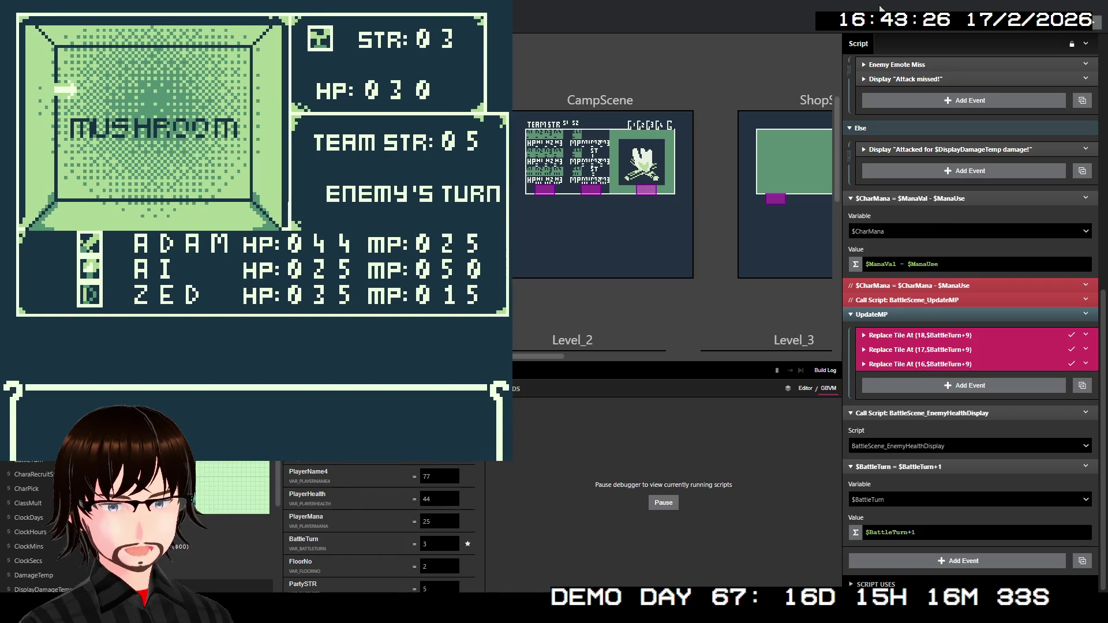
- Block with ADAM, cast Fire with AI to kill the mushroom, and collect the 30G reward
{"action": "key", "text": "z"}
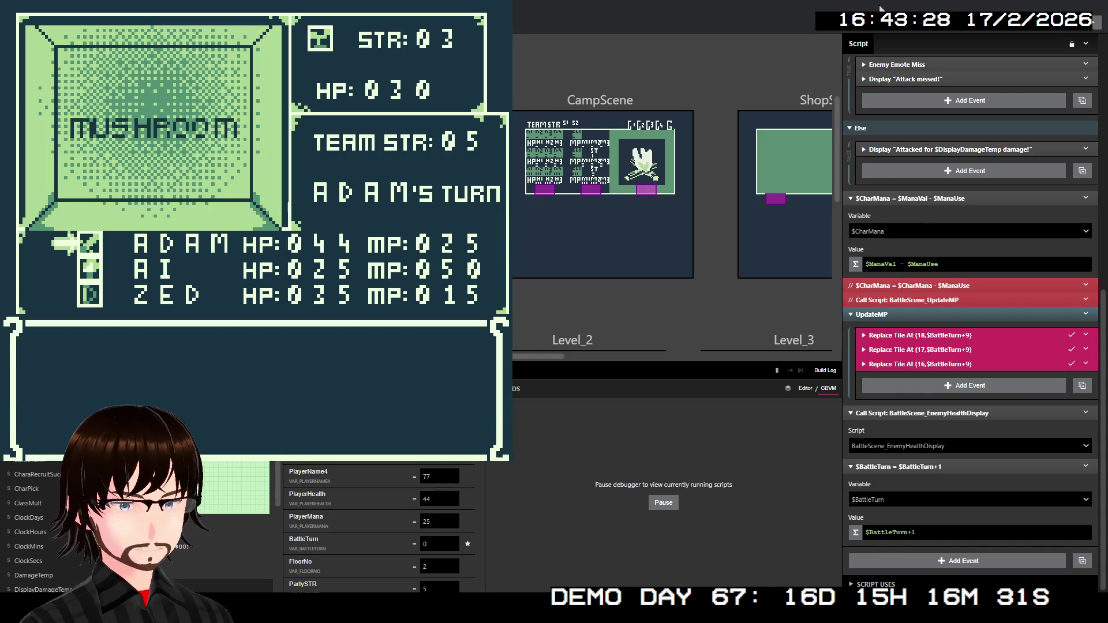
{"action": "key", "text": "Down"}
{"action": "key", "text": "Down"}
{"action": "key", "text": "Down"}
{"action": "key", "text": "z"}
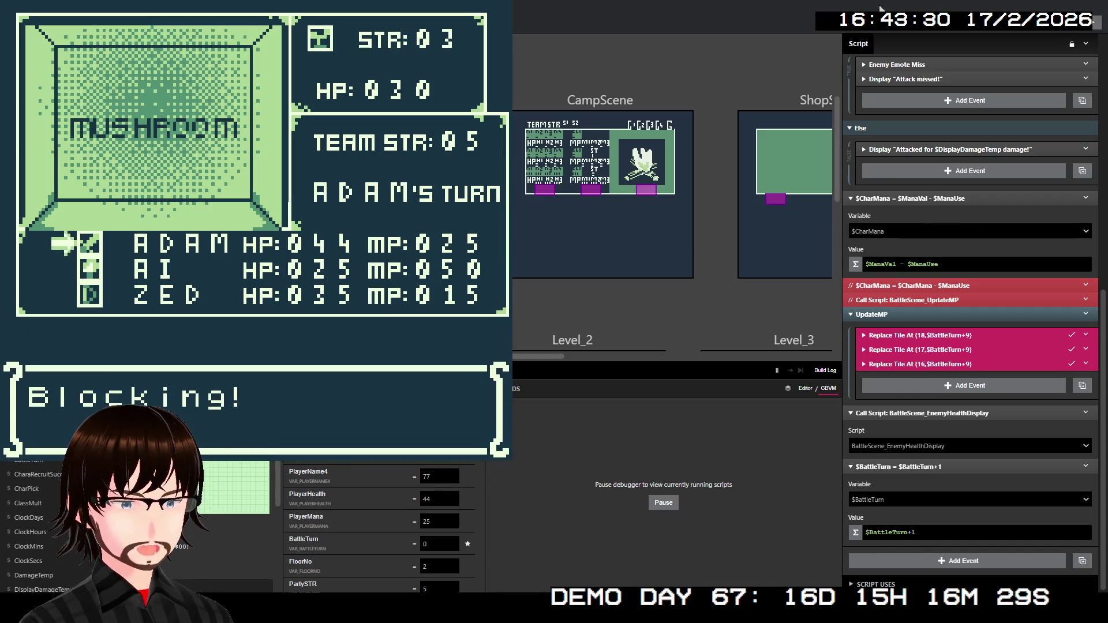
{"action": "key", "text": "z"}
{"action": "key", "text": "Down"}
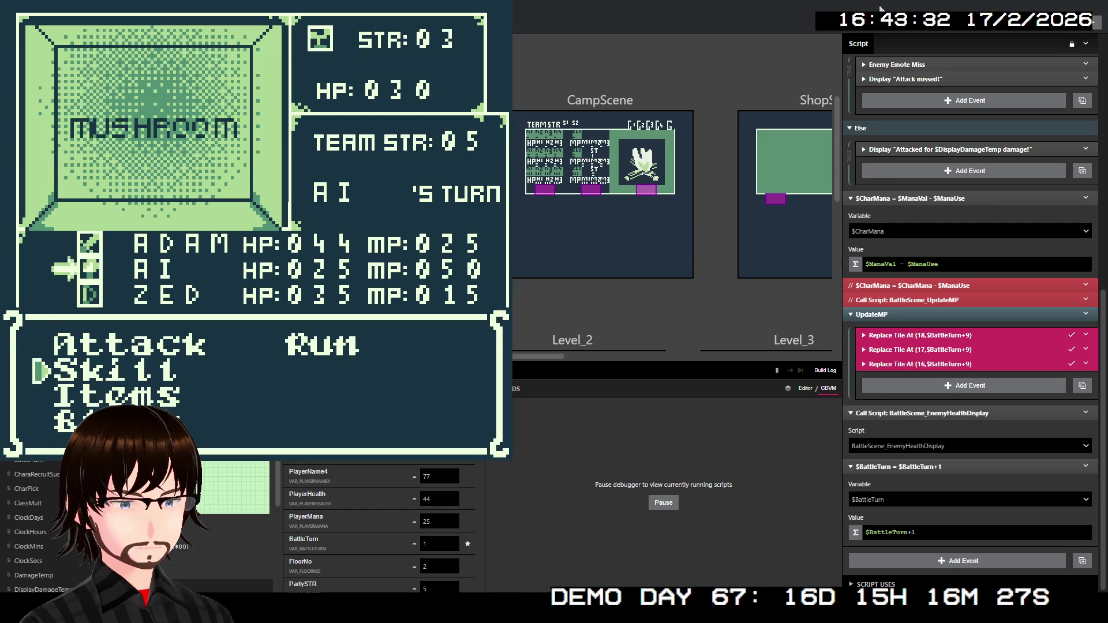
{"action": "key", "text": "z"}
{"action": "key", "text": "z"}
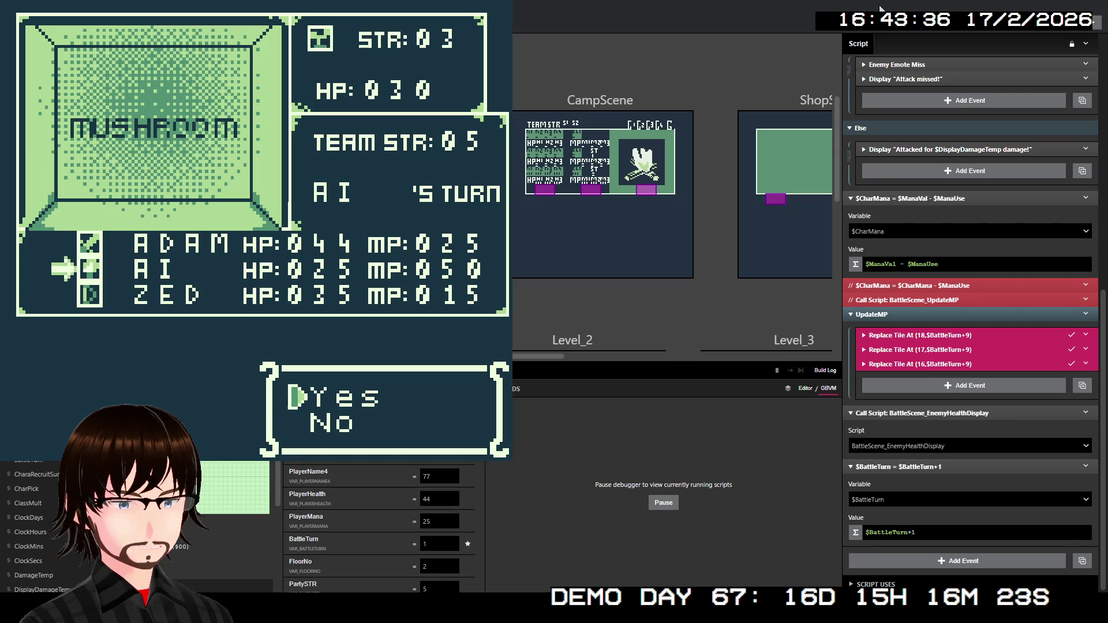
{"action": "key", "text": "z"}
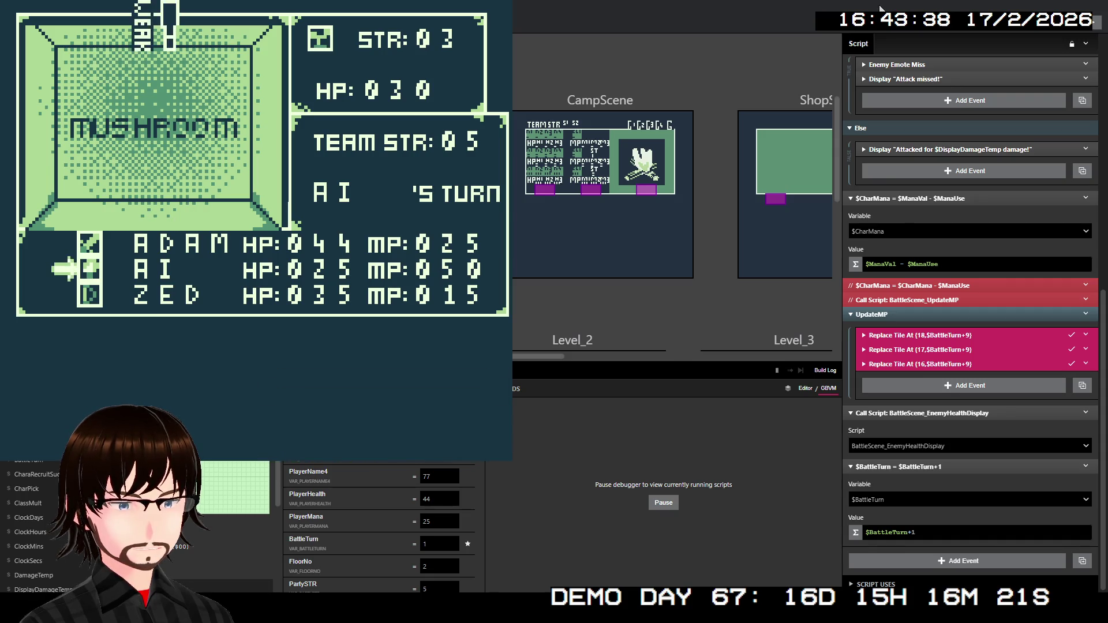
{"action": "key", "text": "z"}
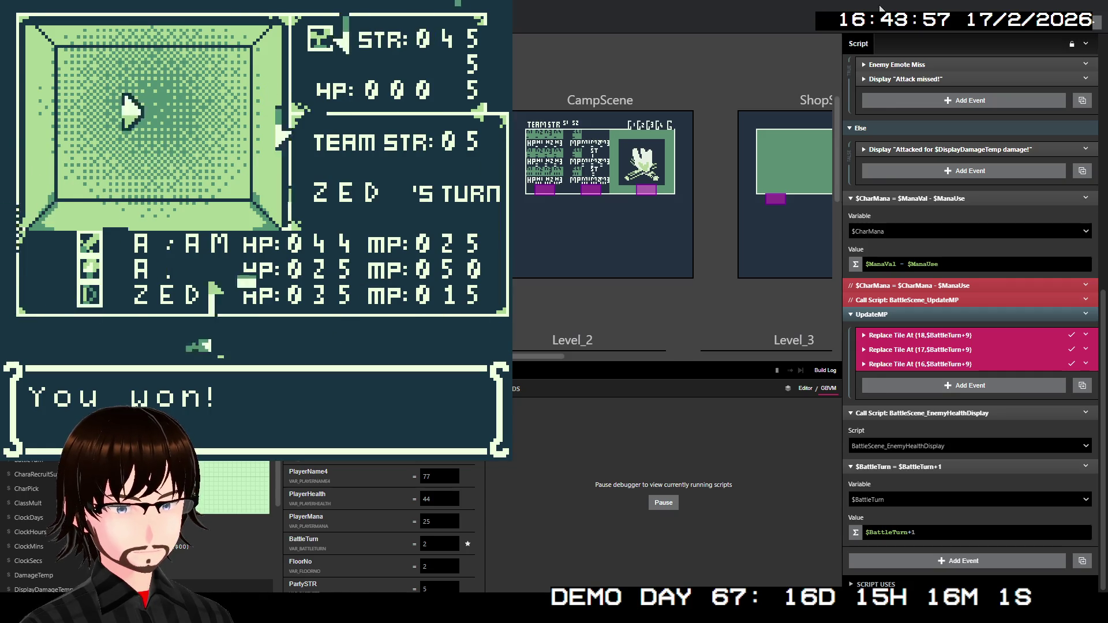
{"action": "key", "text": "z"}
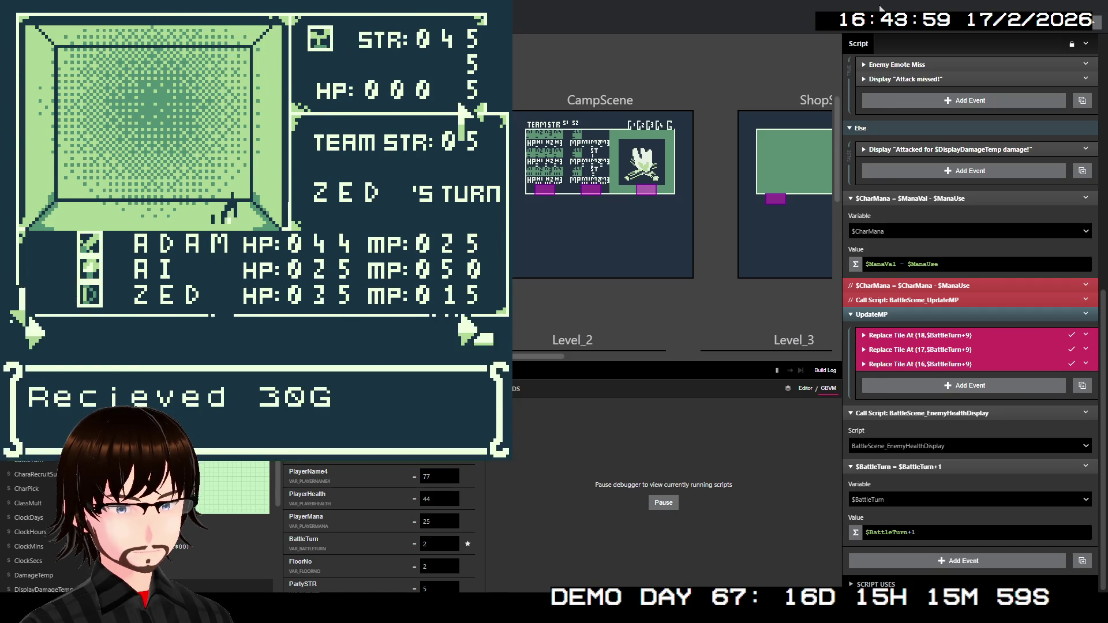
{"action": "key", "text": "z"}
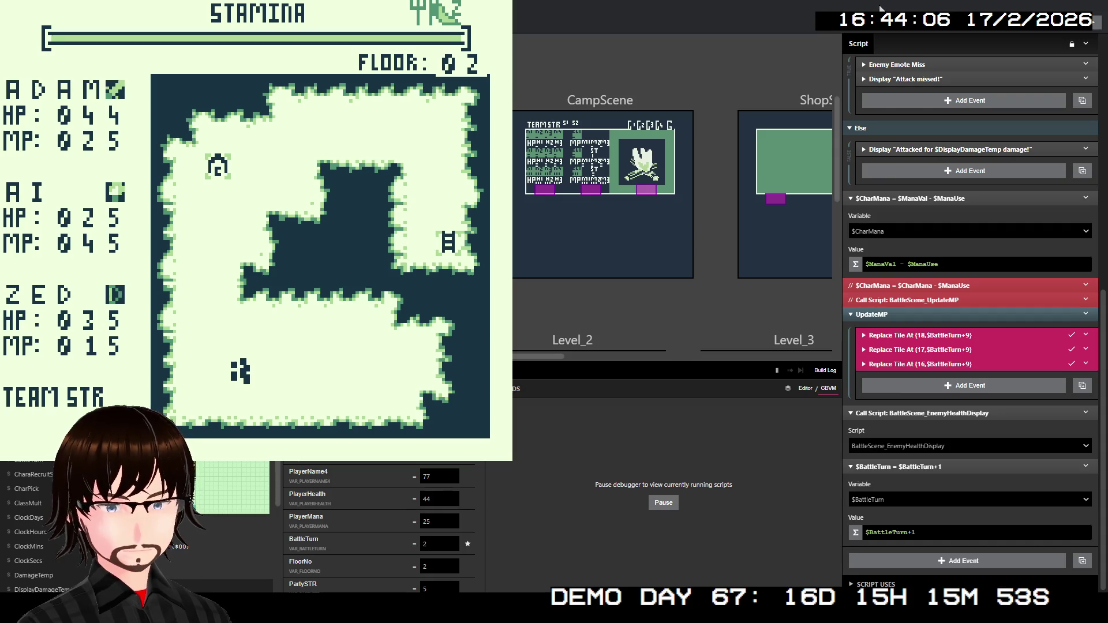
- Confirm AI's MP reads 045 on the map, then close the playtest and show project settings
{"action": "key", "text": "Right"}
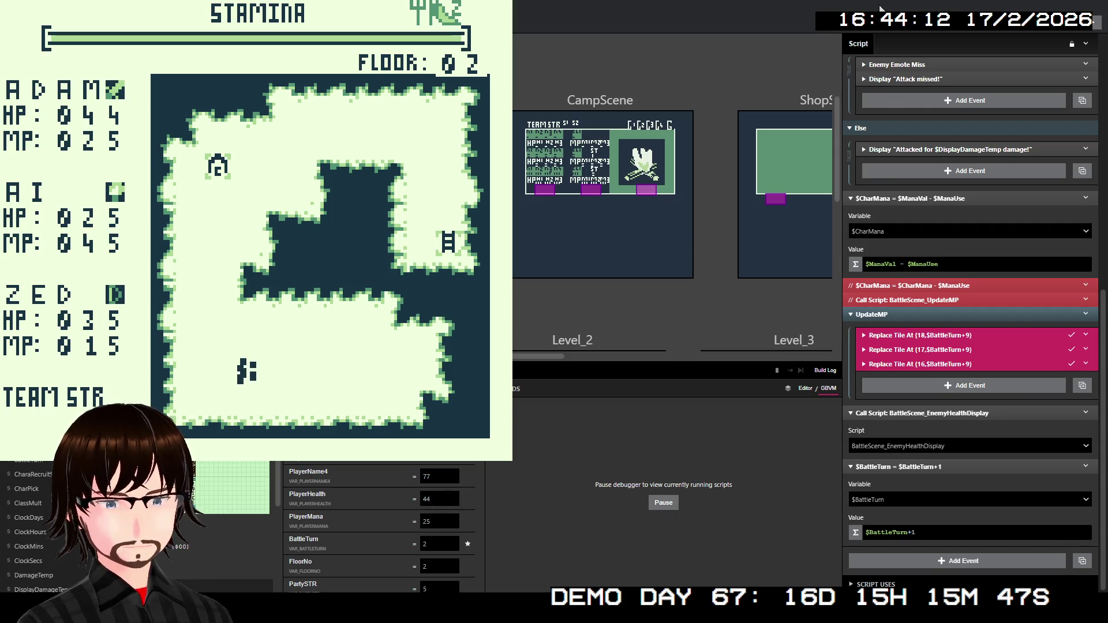
{"action": "key", "text": "Left"}
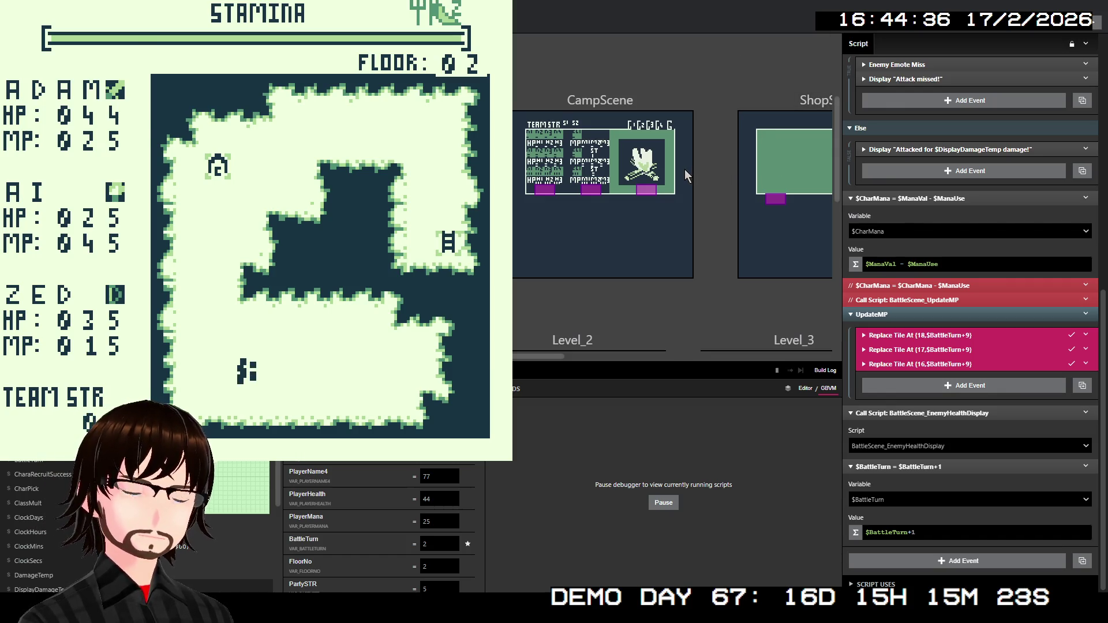
{"action": "key", "text": "ctrl+w"}
{"action": "left_click", "coordinate": [713, 36]}
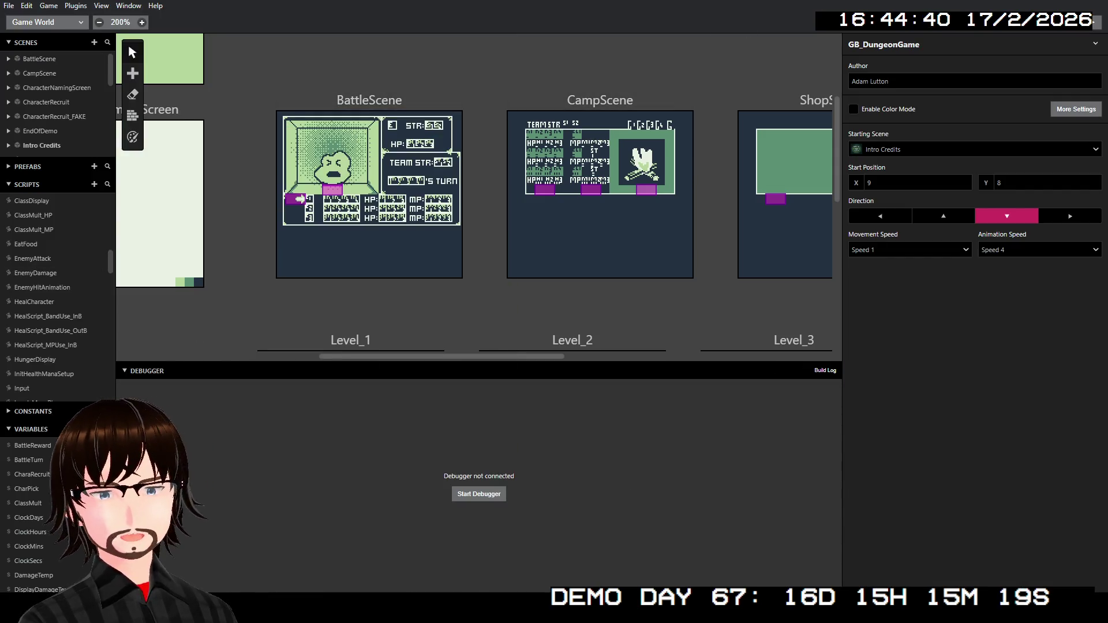
- Close the GB Studio editor window
{"action": "left_click", "coordinate": [1088, 3]}
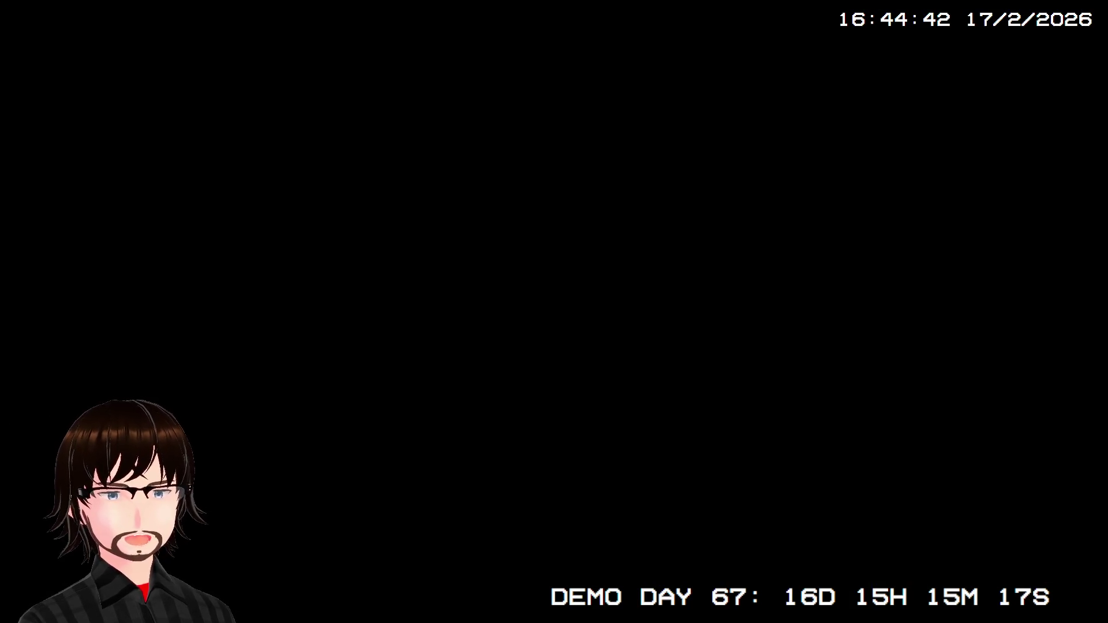